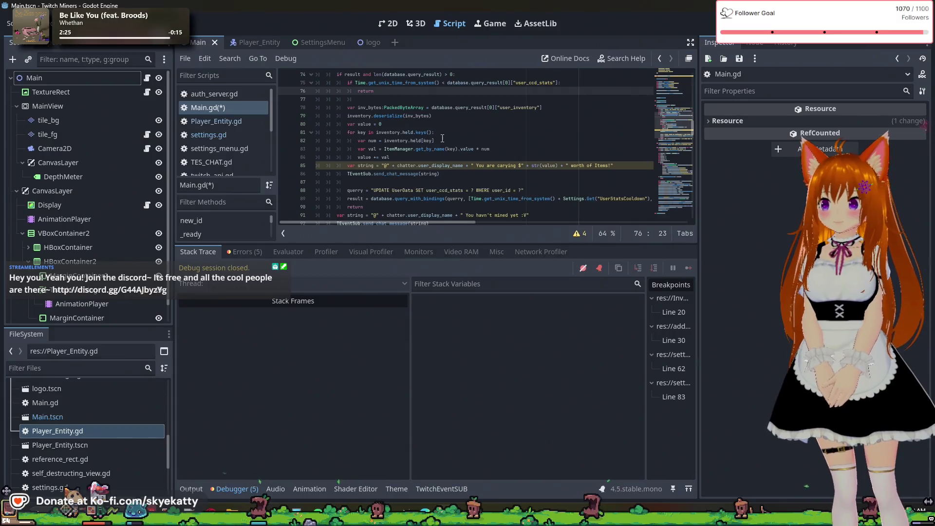
Insert 'if database.query_result[0]["user_ccd_stats"] == null:' as a new line below line 74
{"action": "scroll", "coordinate": [442, 140], "scroll_direction": "up", "scroll_amount": 3}
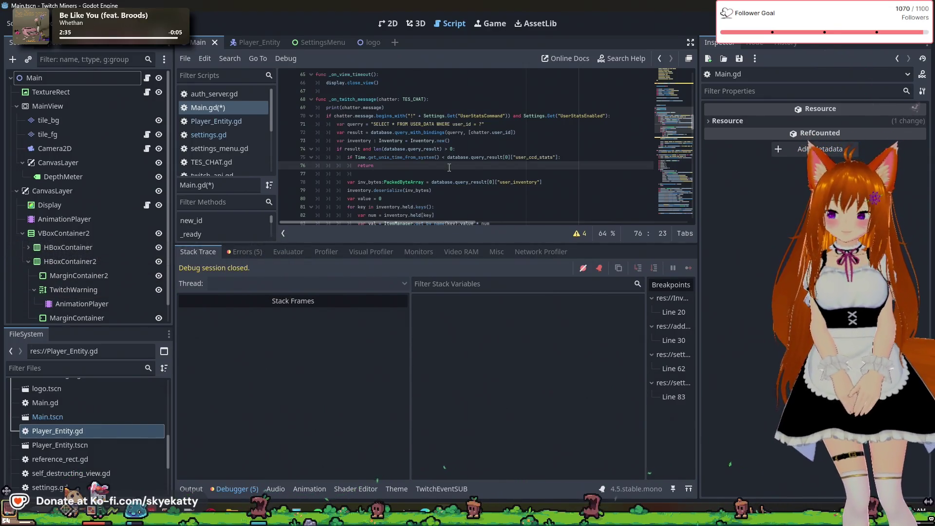
{"action": "left_click", "coordinate": [558, 158]}
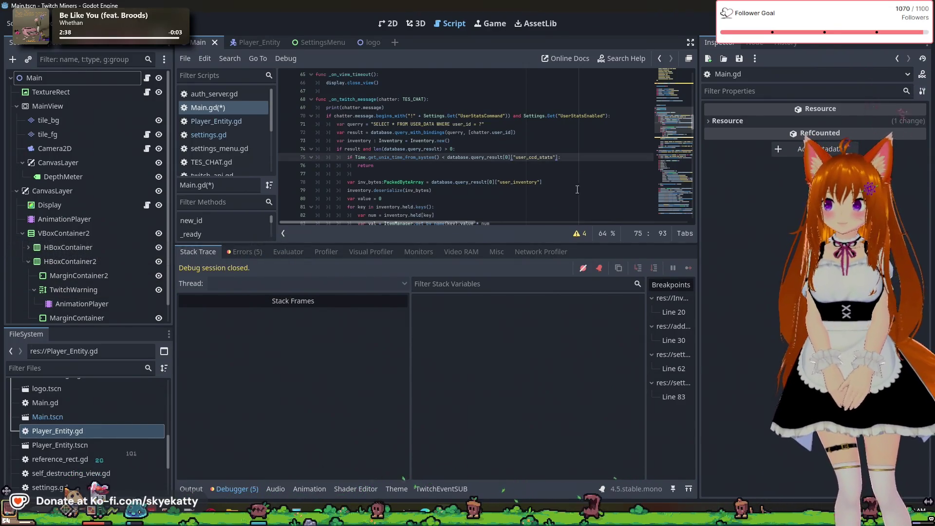
{"action": "left_click", "coordinate": [547, 164]}
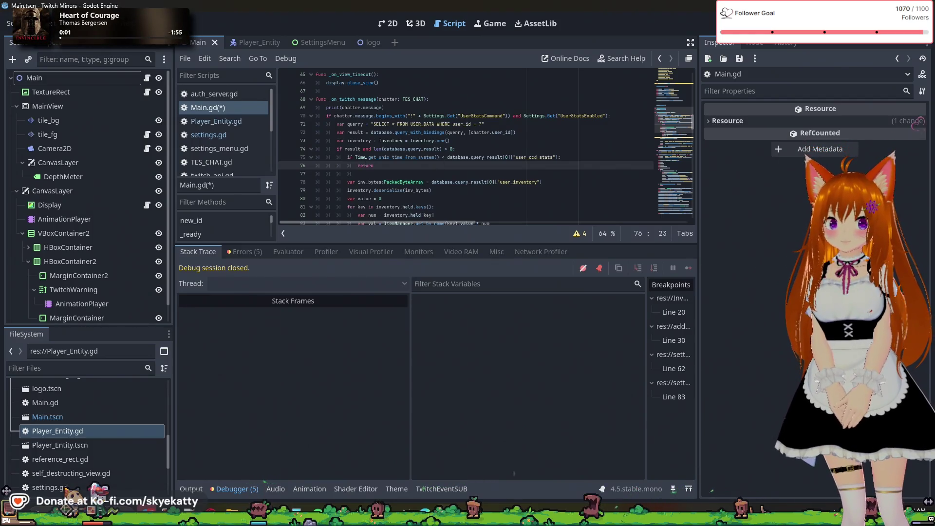
{"action": "left_click_drag", "start_coordinate": [362, 156], "coordinate": [563, 157]}
{"action": "left_click", "coordinate": [460, 149]}
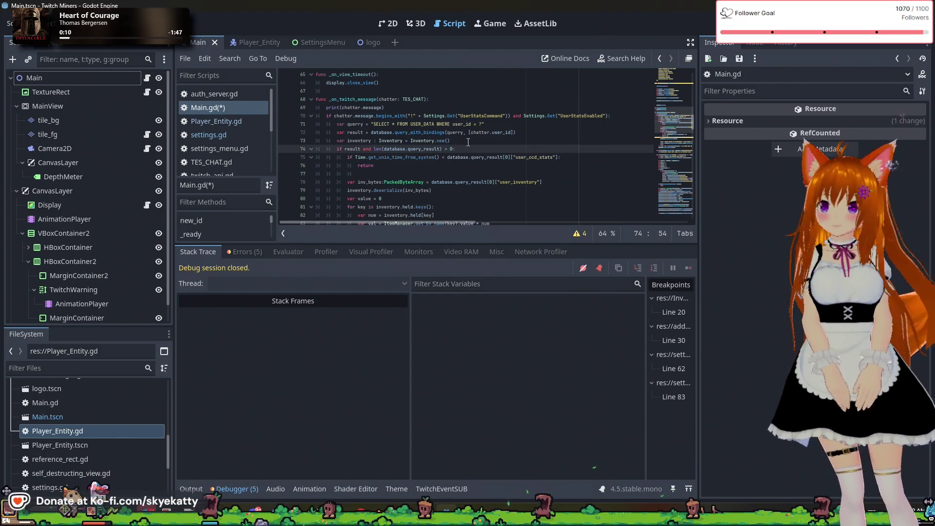
{"action": "key", "text": "Return"}
{"action": "type", "text": "if "}
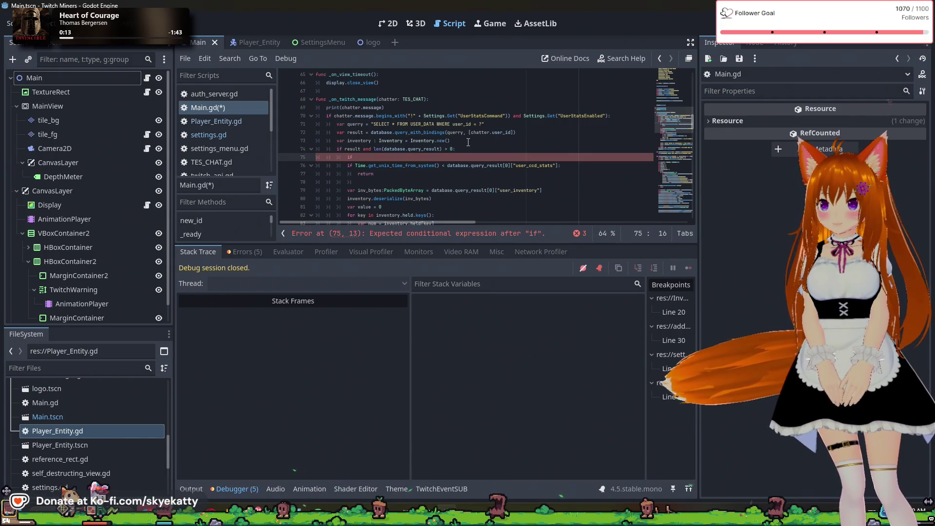
{"action": "type", "text": "data"}
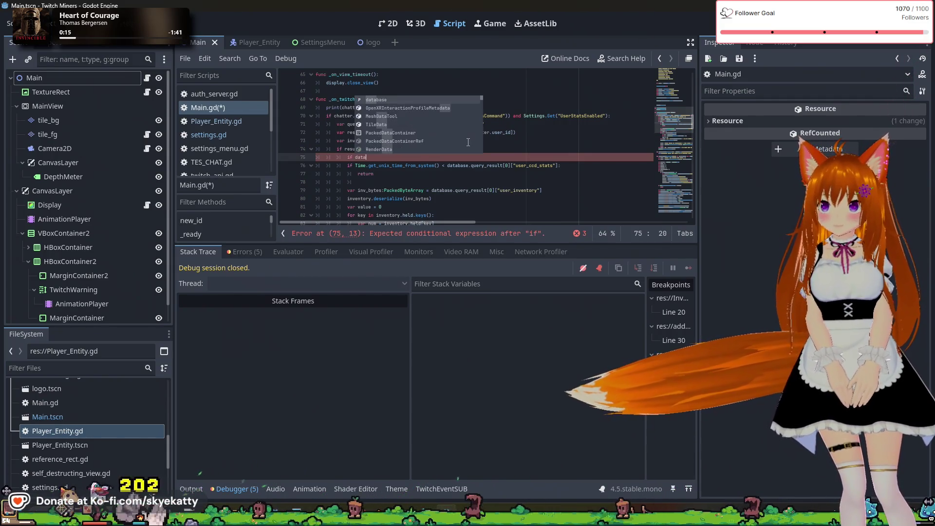
{"action": "type", "text": "base"}
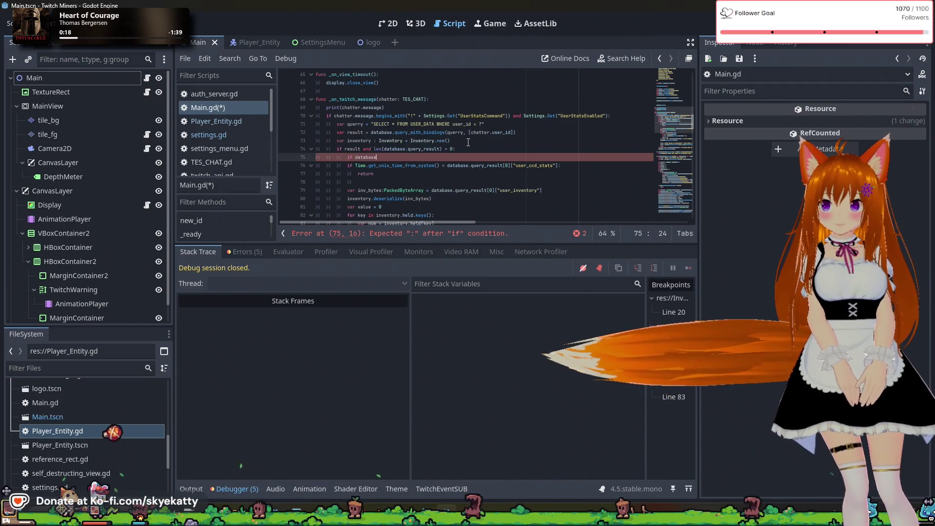
{"action": "type", "text": ".que"}
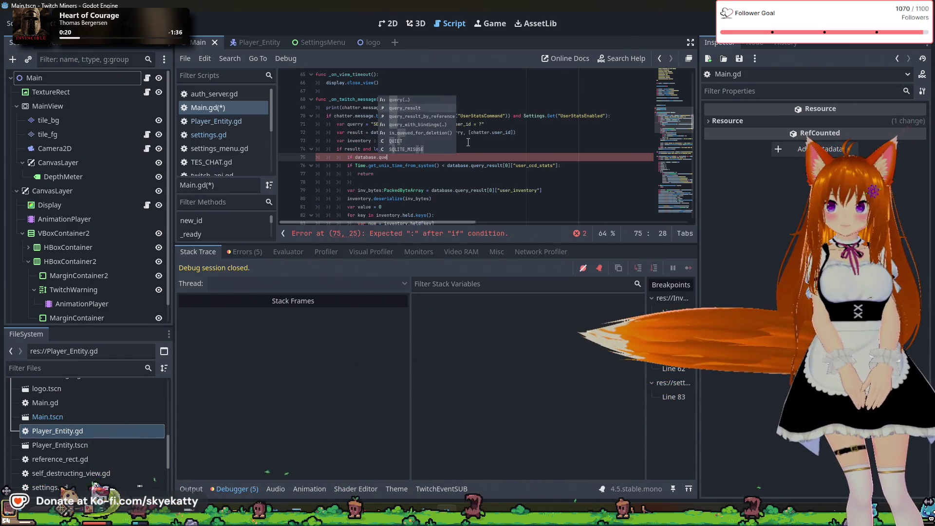
{"action": "type", "text": "ry_result["}
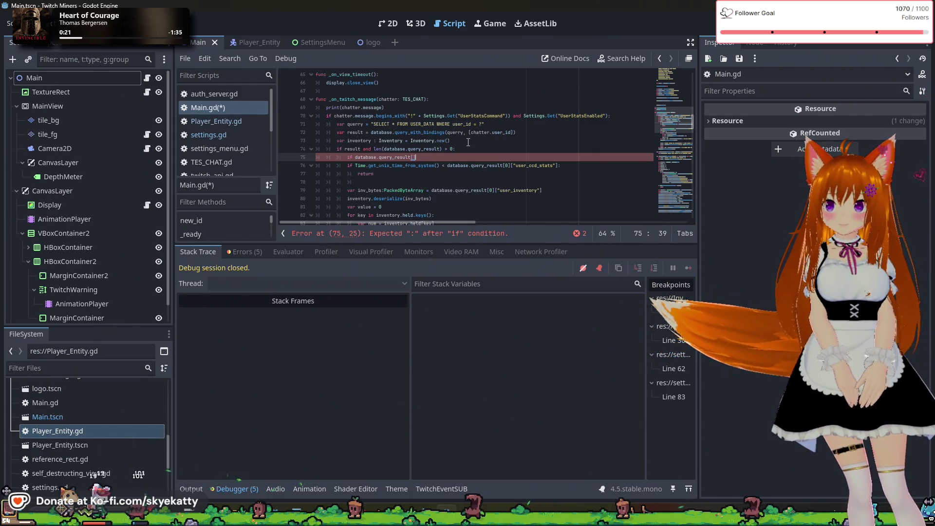
{"action": "type", "text": "0]"}
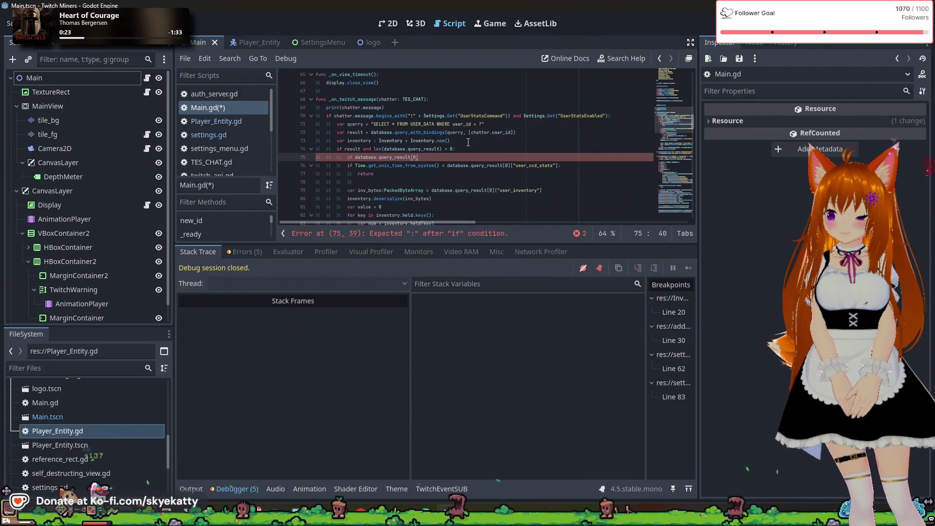
{"action": "type", "text": "[us"}
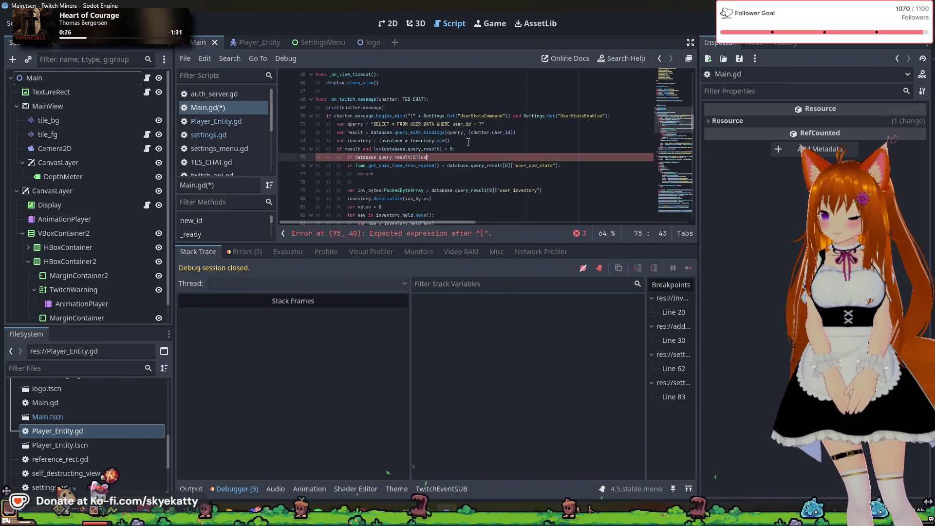
{"action": "type", "text": "er_ccd_s"}
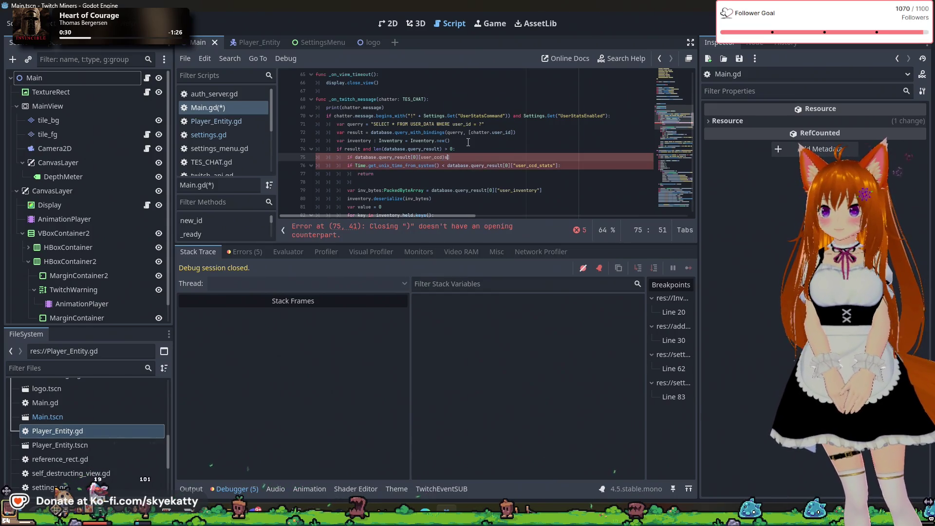
{"action": "key", "text": "BackSpace"}
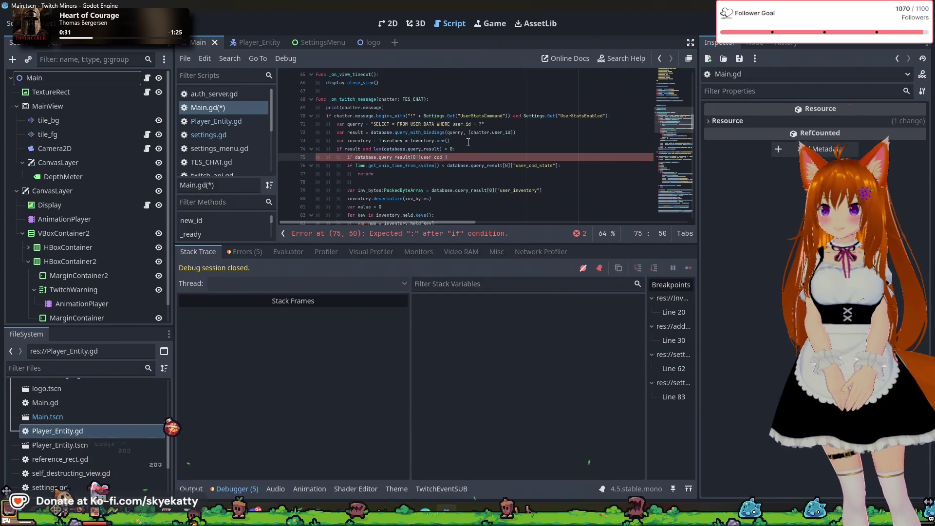
{"action": "type", "text": "stats"}
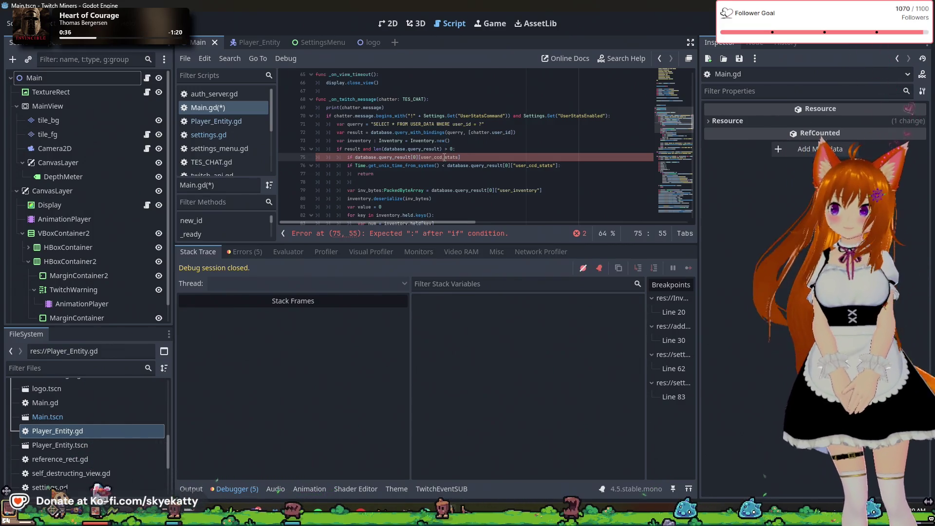
{"action": "double_click", "coordinate": [445, 157]}
{"action": "type", "text": "\""}
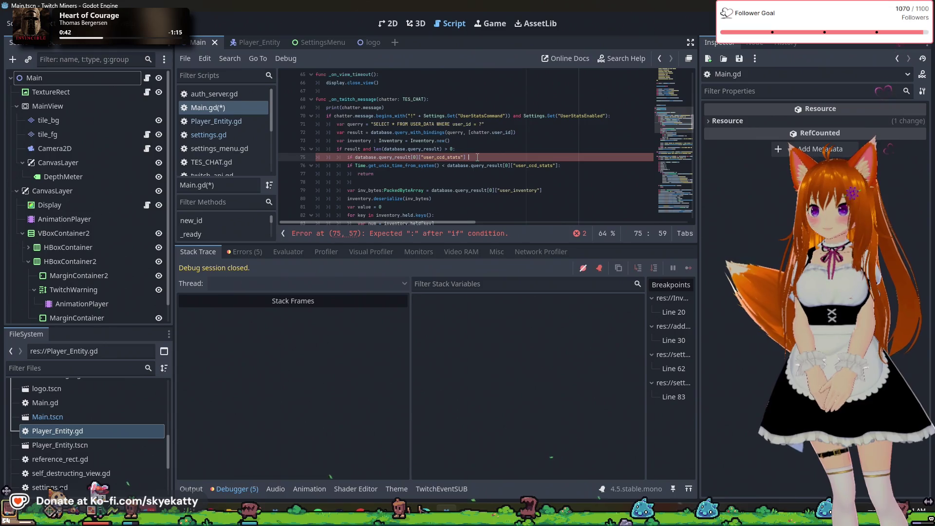
{"action": "type", "text": "null"}
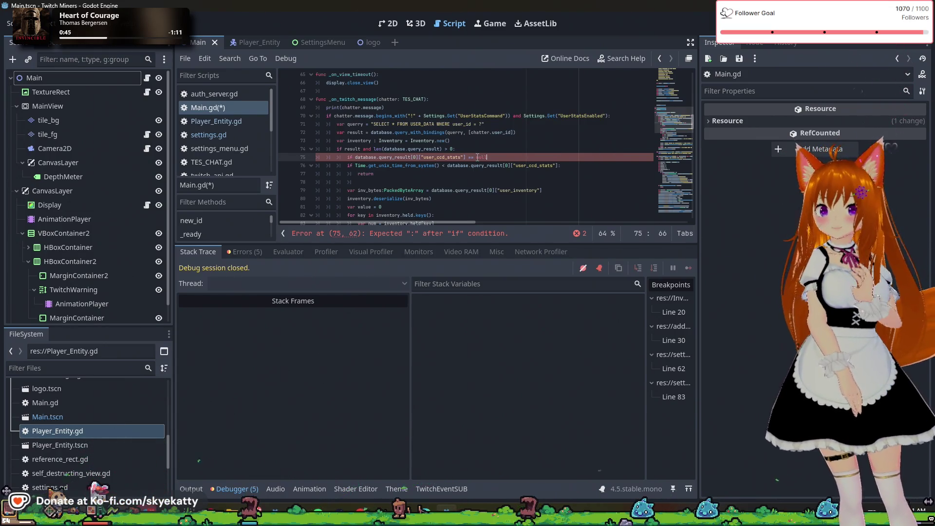
{"action": "type", "text": ":"}
{"action": "key", "text": "Return"}
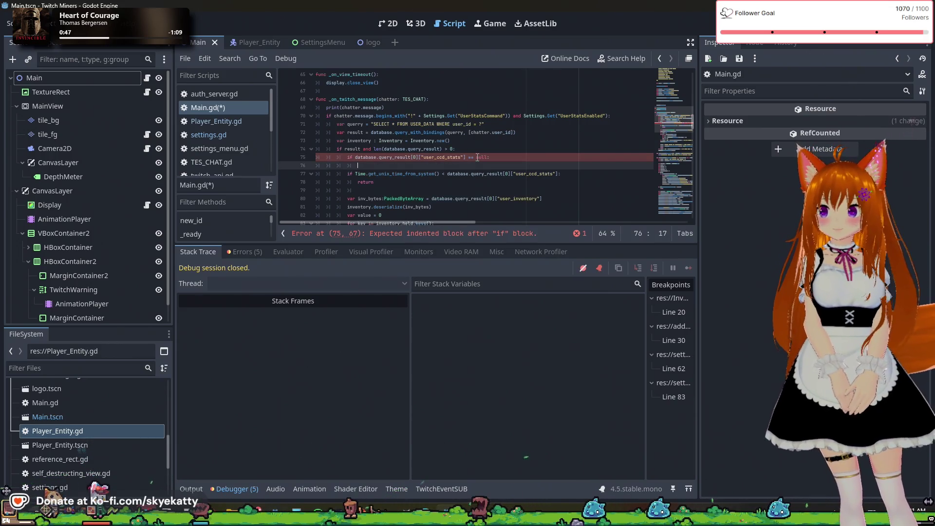
In the indented block, set the copied user_ccd_stats lookup to ' = 0'
{"action": "left_click_drag", "start_coordinate": [464, 156], "coordinate": [354, 157]}
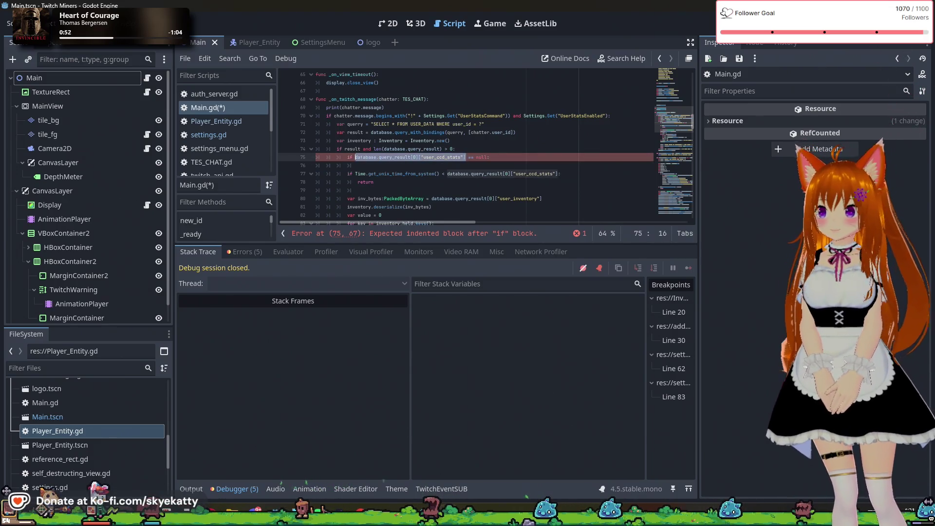
{"action": "key", "text": "ctrl+c"}
{"action": "left_click", "coordinate": [455, 165]}
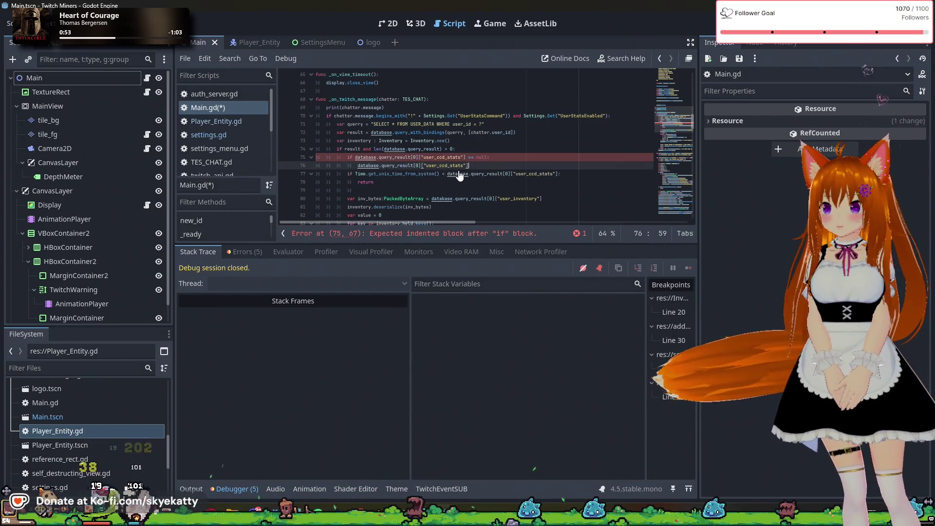
{"action": "key", "text": "ctrl+v"}
{"action": "type", "text": "= 0"}
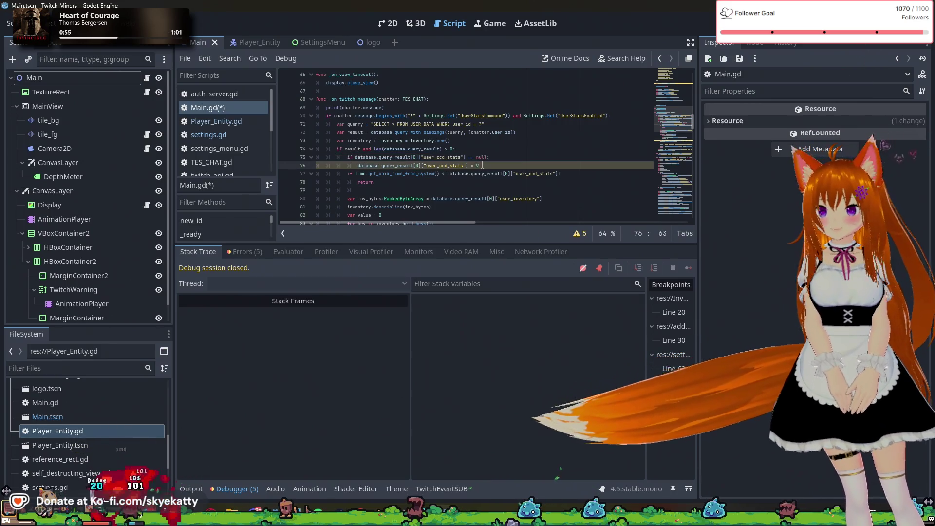
{"action": "double_click", "coordinate": [481, 165]}
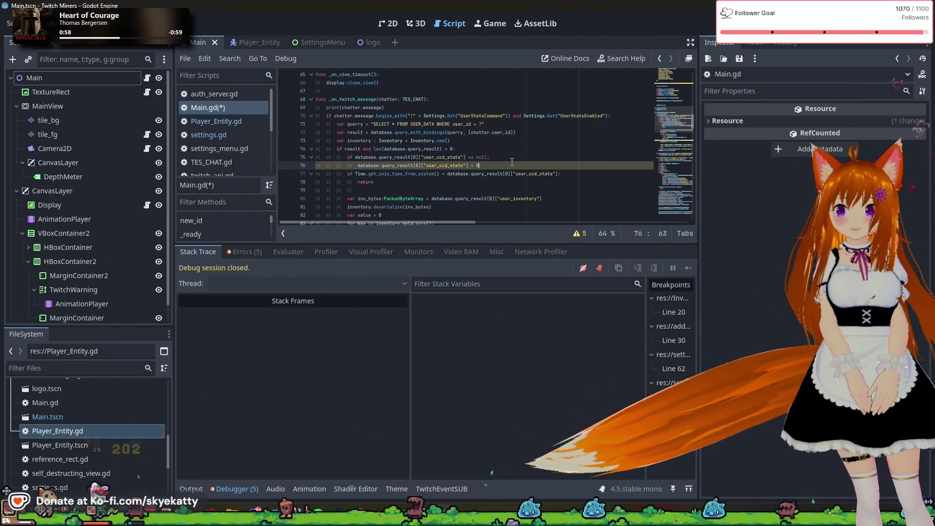
{"action": "key", "text": "Down"}
{"action": "key", "text": "Down"}
{"action": "key", "text": "Down"}
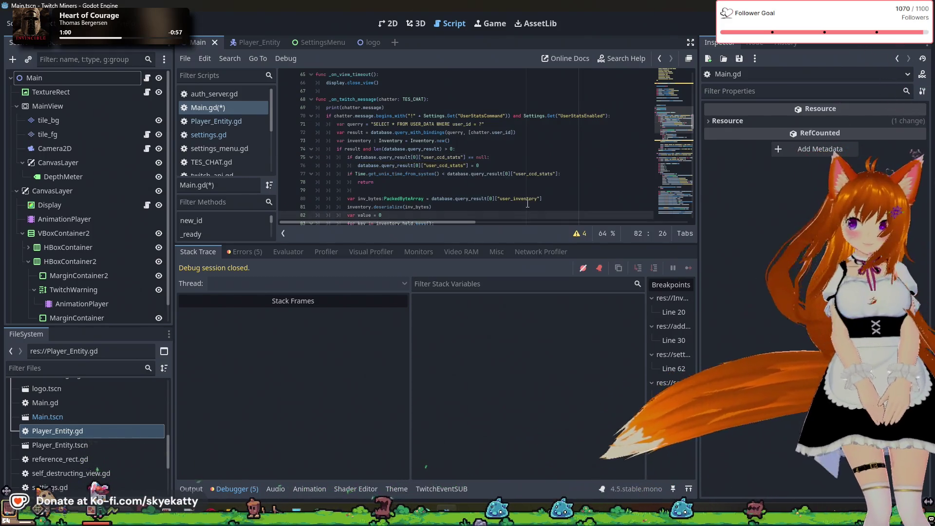
{"action": "left_click", "coordinate": [540, 173]}
{"action": "key", "text": "Down"}
{"action": "scroll", "coordinate": [541, 190], "scroll_direction": "down", "scroll_amount": 2}
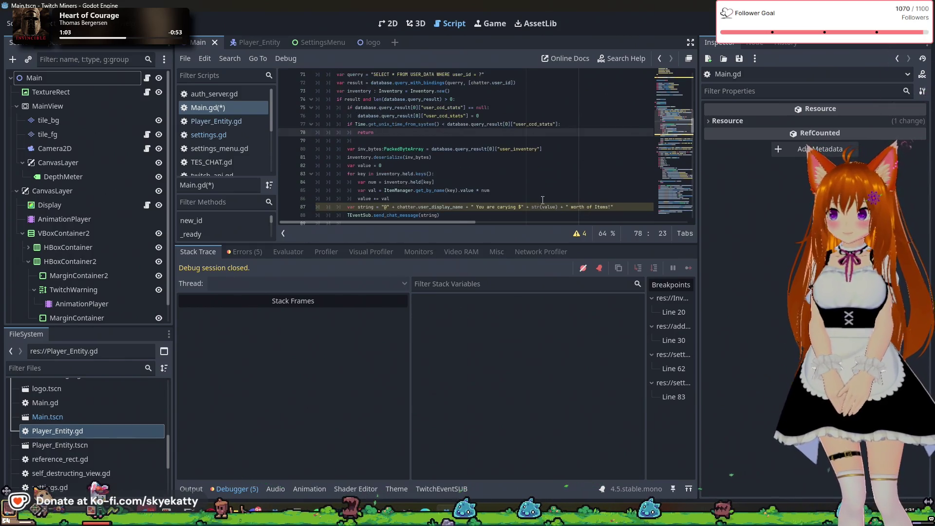
{"action": "scroll", "coordinate": [542, 185], "scroll_direction": "up", "scroll_amount": 1}
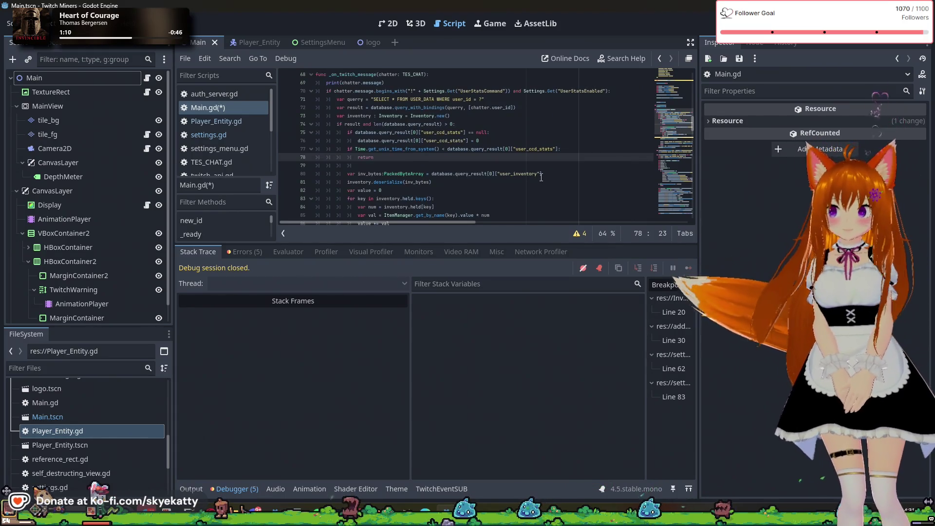
{"action": "scroll", "coordinate": [541, 179], "scroll_direction": "down", "scroll_amount": 3}
{"action": "scroll", "coordinate": [541, 177], "scroll_direction": "down", "scroll_amount": 5}
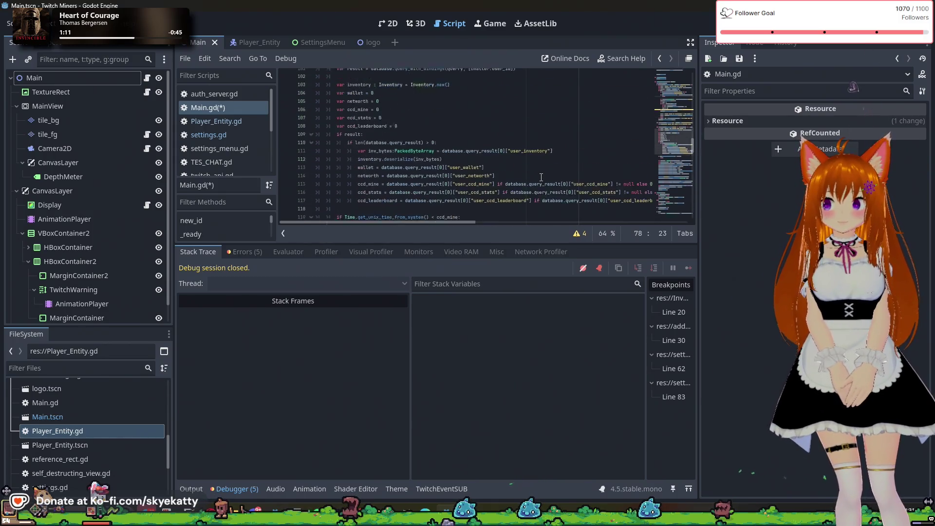
{"action": "scroll", "coordinate": [541, 177], "scroll_direction": "up", "scroll_amount": 3}
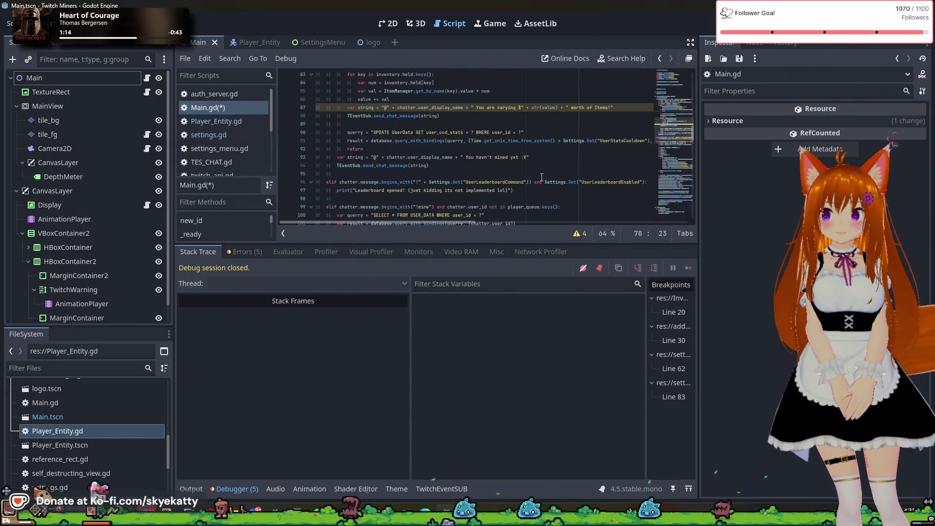
{"action": "key", "text": "F5"}
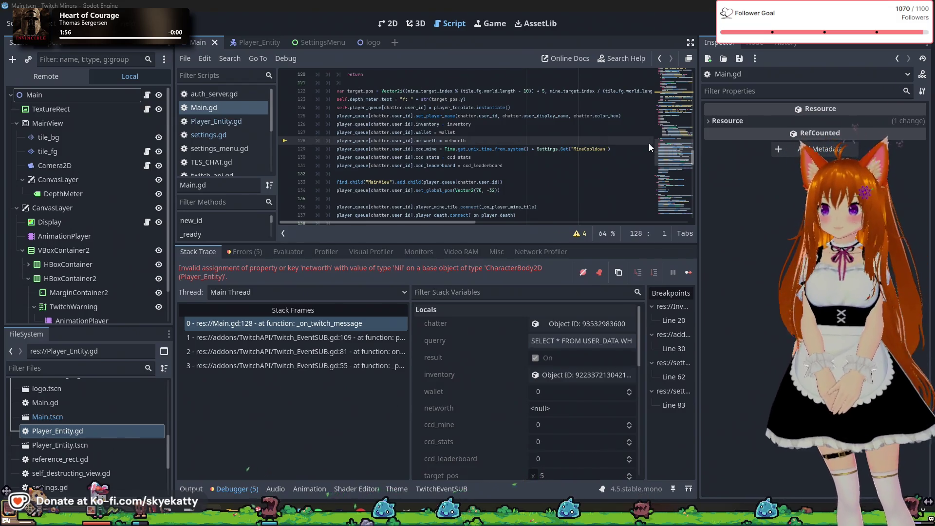
Stop the halted game with F8, clearing the debugger's stack trace and variables
{"action": "key", "text": "F8"}
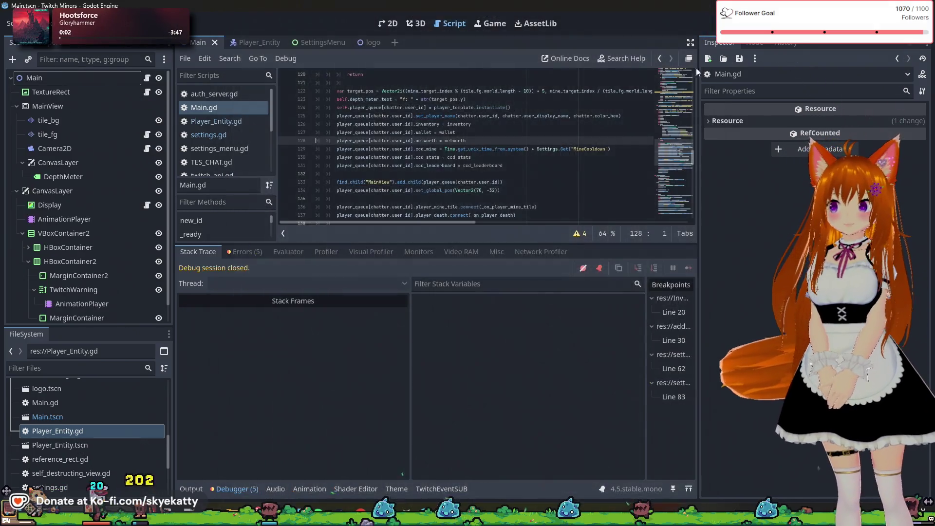
Append 'if networth != null else 0' and 'if wallet != null else 0' to those assignment lines
{"action": "scroll", "coordinate": [471, 141], "scroll_direction": "up", "scroll_amount": 3, "text": "ctrl"}
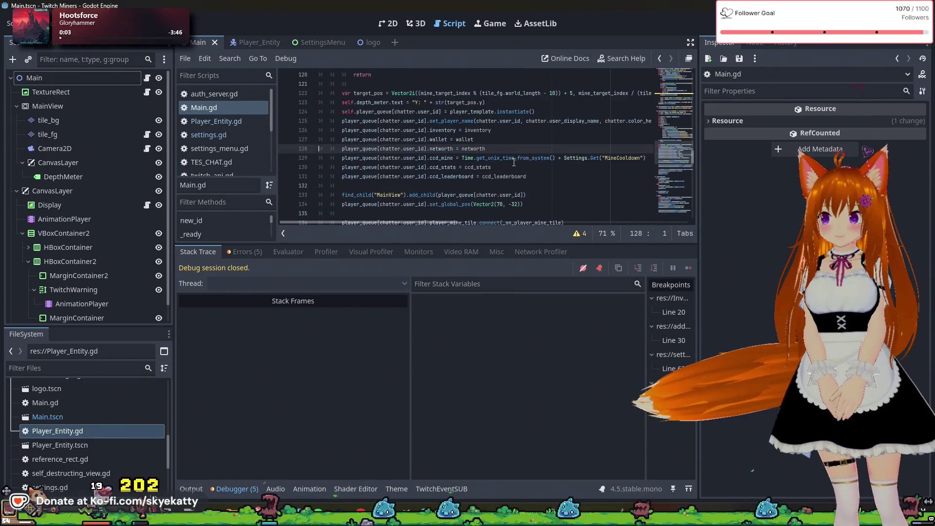
{"action": "scroll", "coordinate": [506, 158], "scroll_direction": "down", "scroll_amount": 3, "text": "ctrl"}
{"action": "left_click", "coordinate": [509, 141]}
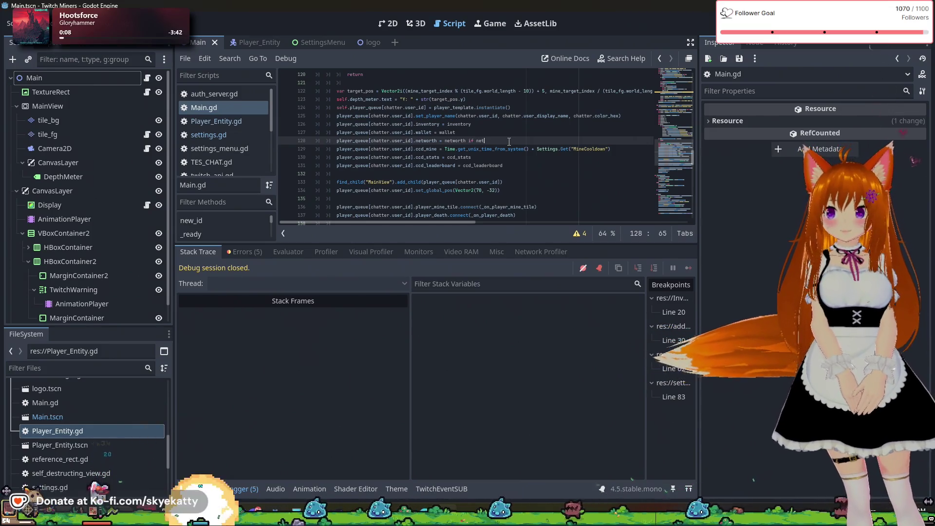
{"action": "type", "text": "if netwo"}
{"action": "key", "text": "Return"}
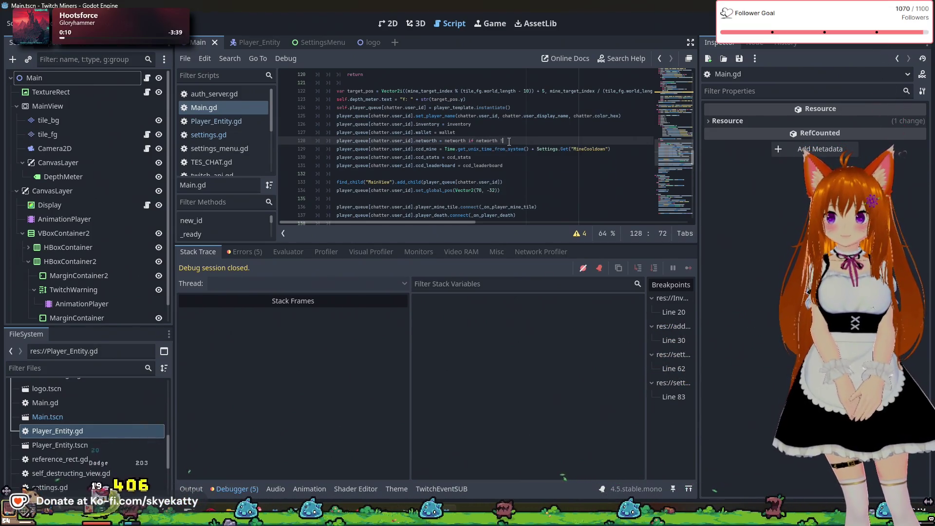
{"action": "type", "text": "= null "}
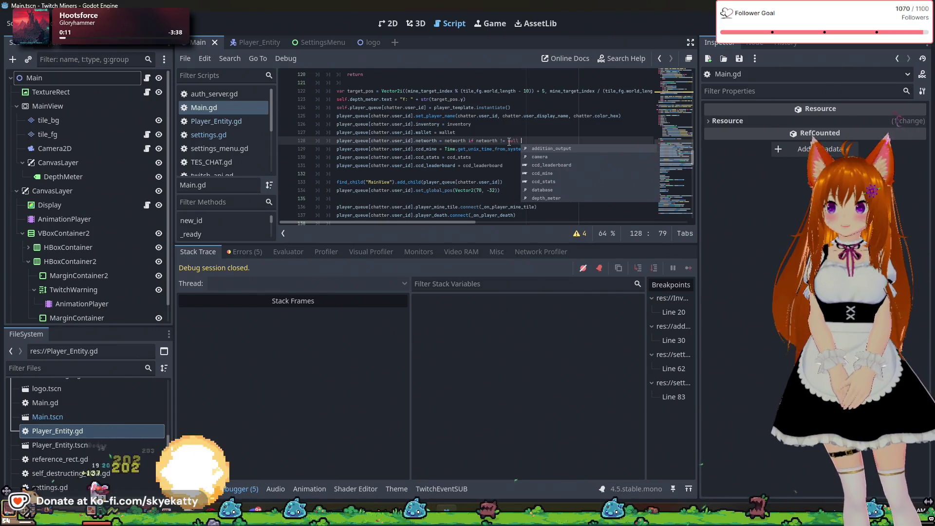
{"action": "type", "text": "else 0"}
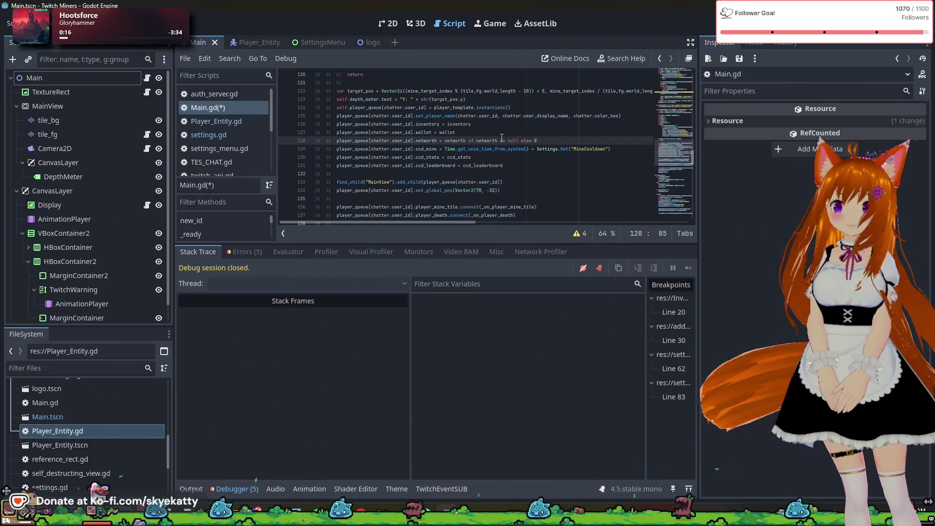
{"action": "left_click", "coordinate": [472, 133]}
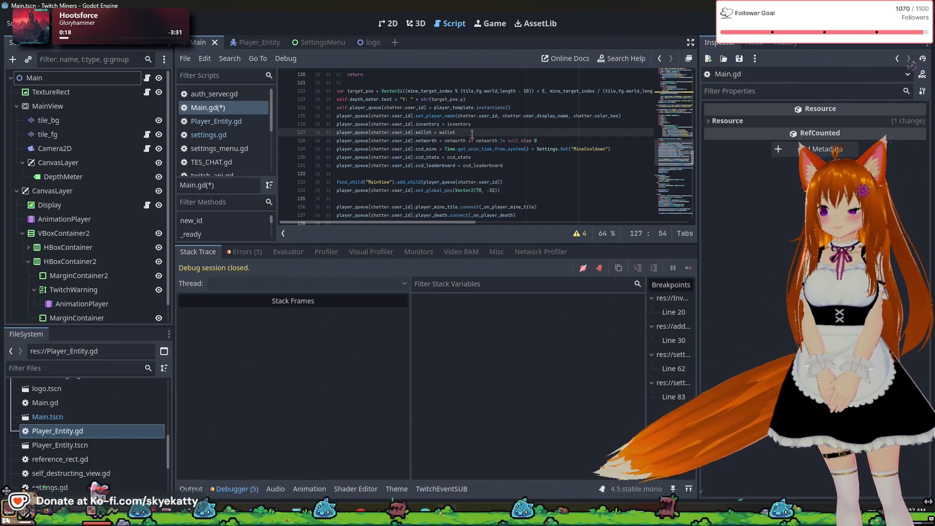
{"action": "type", "text": " if wallet"}
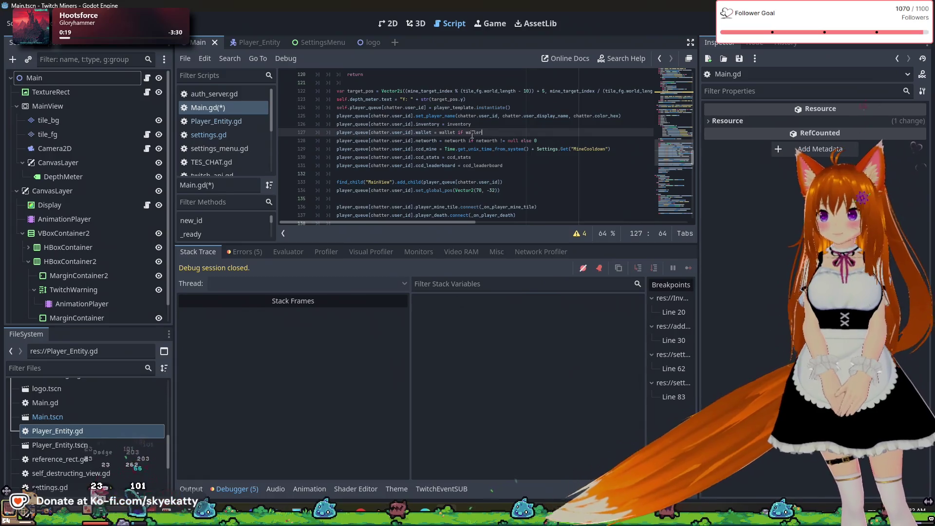
{"action": "type", "text": " != null else 0"}
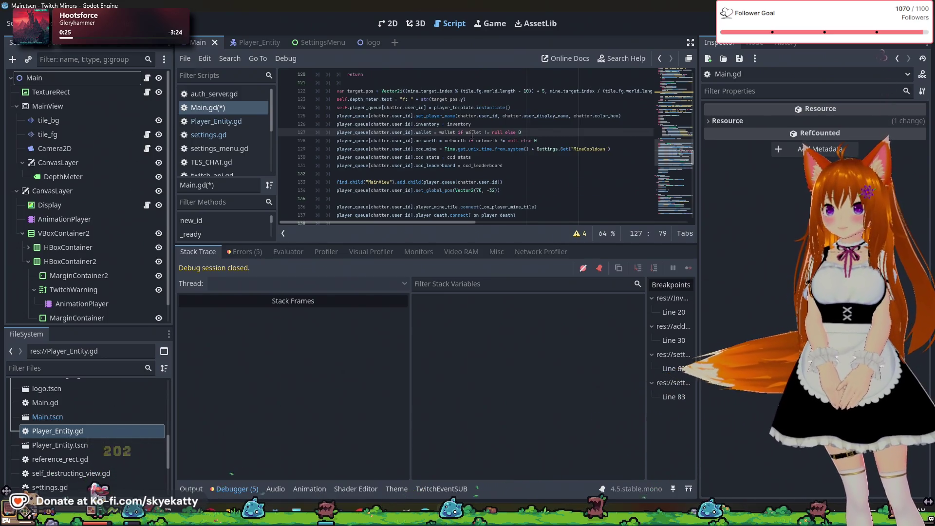
Give the ccd_stats assignment an 'if ccd_stats != null else 0' fallback
{"action": "left_click", "coordinate": [490, 148]}
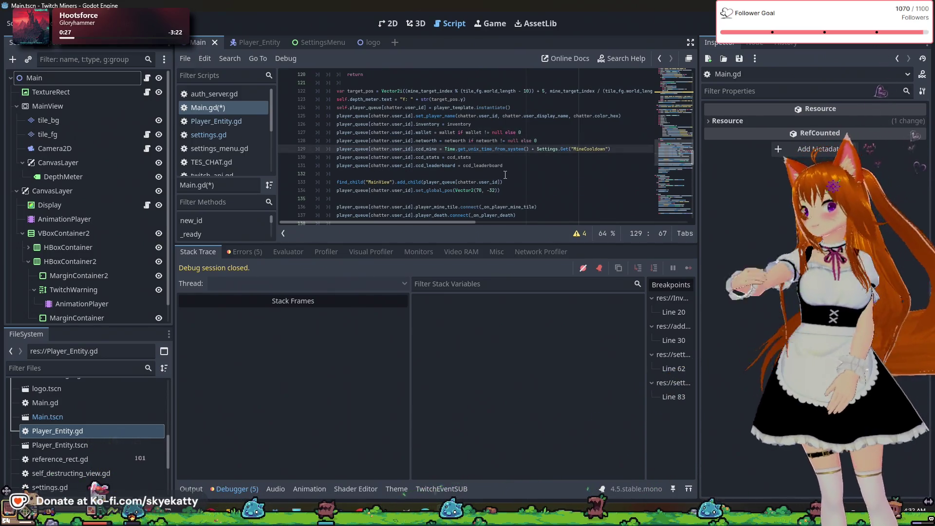
{"action": "left_click", "coordinate": [521, 159]}
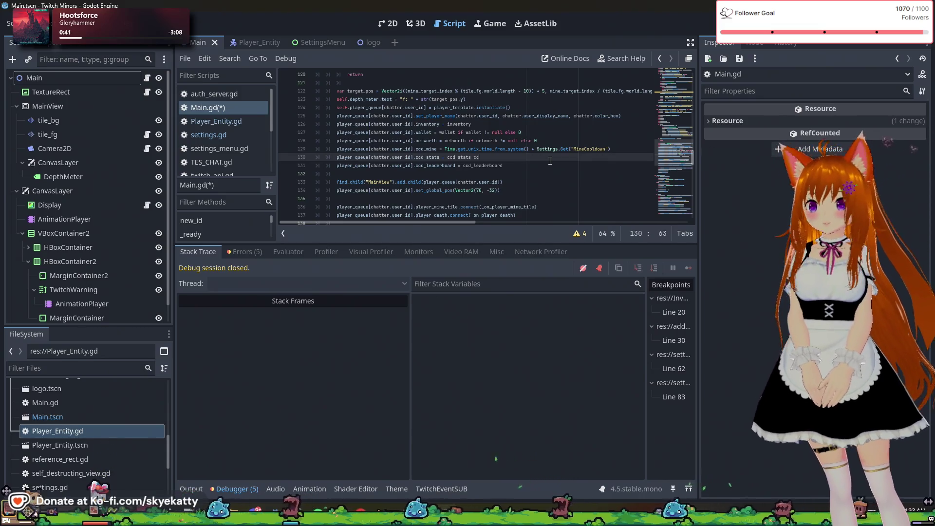
{"action": "type", "text": "ccd+"}
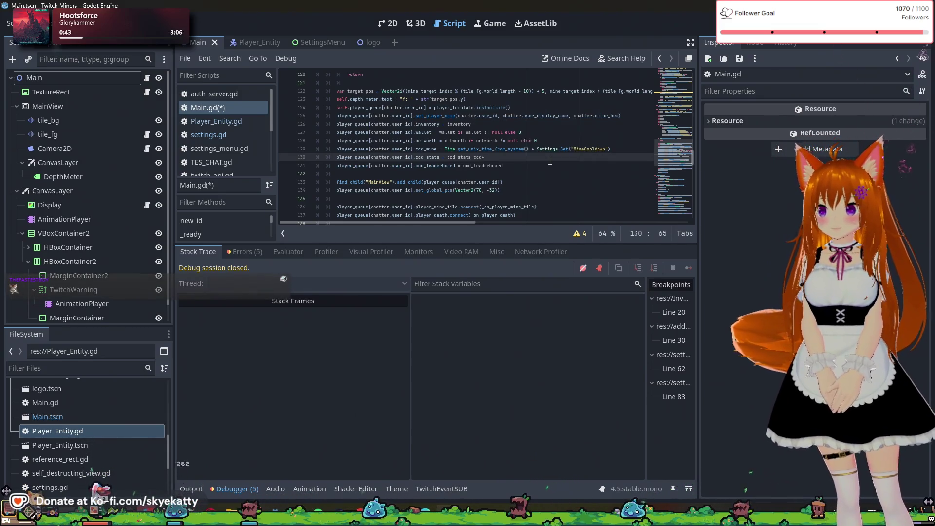
{"action": "type", "text": "st"}
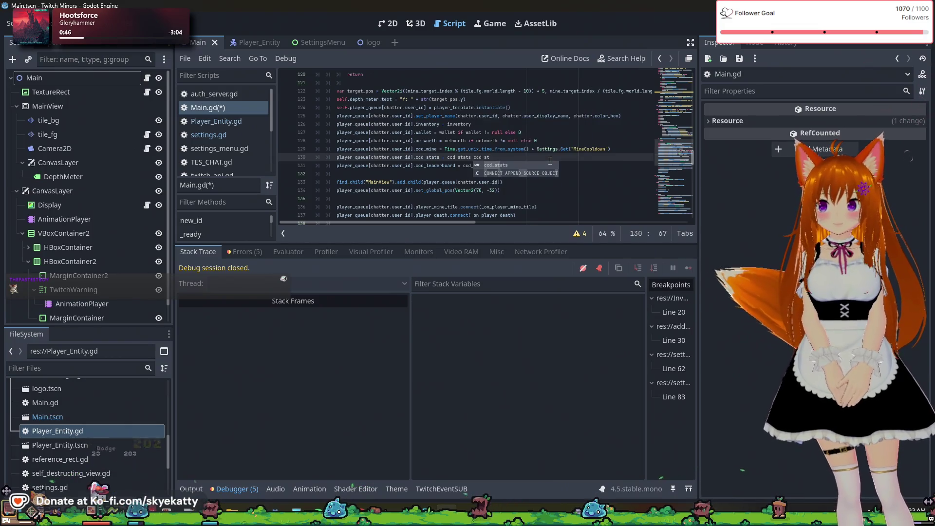
{"action": "key", "text": "BackSpace"}
{"action": "key", "text": "BackSpace"}
{"action": "key", "text": "BackSpace"}
{"action": "key", "text": "BackSpace"}
{"action": "key", "text": "BackSpace"}
{"action": "key", "text": "BackSpace"}
{"action": "type", "text": "if"}
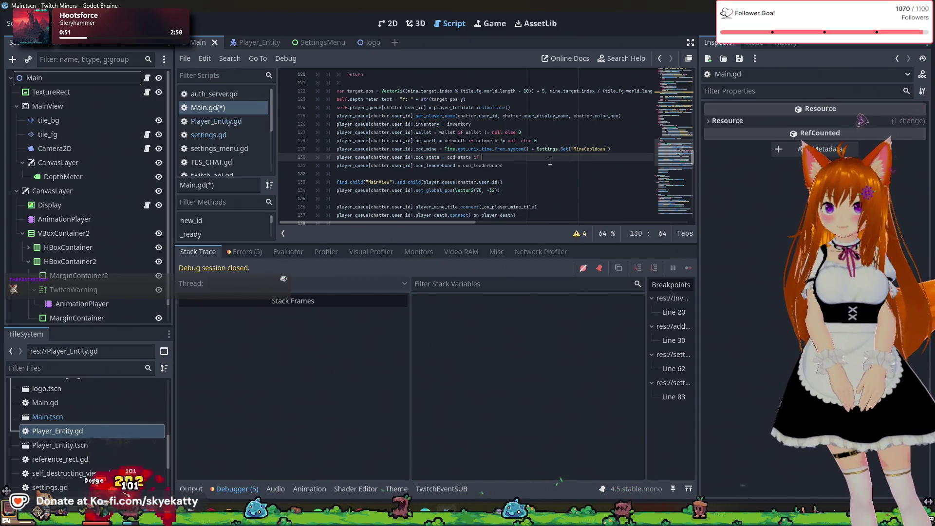
{"action": "type", "text": "_"}
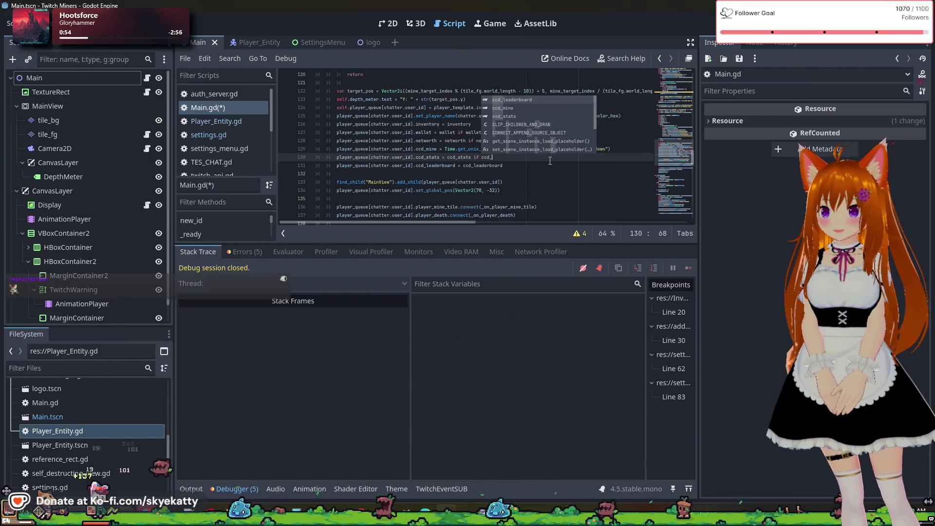
{"action": "type", "text": "stats "}
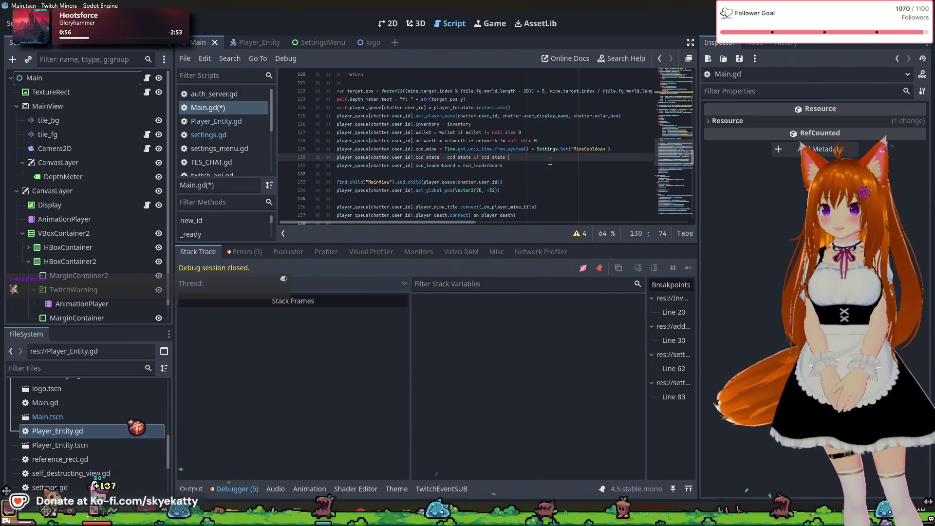
{"action": "type", "text": "!= null "}
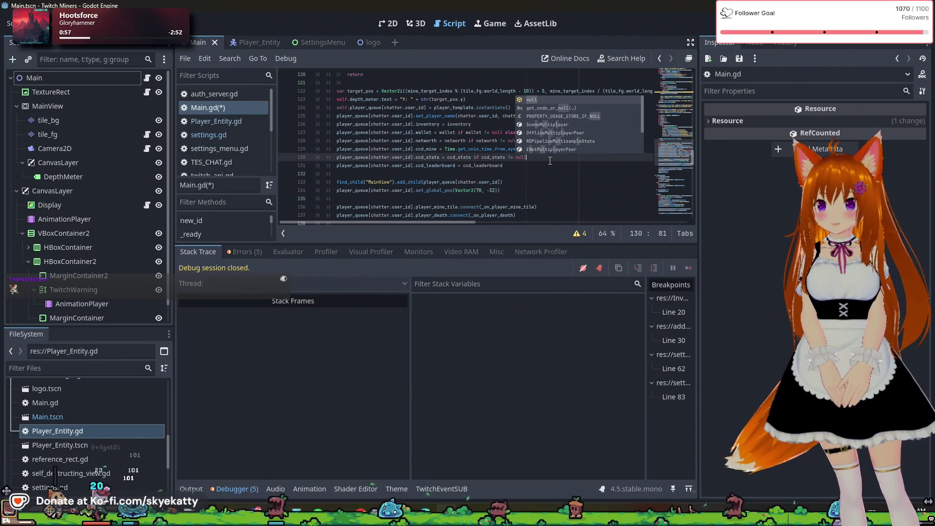
{"action": "type", "text": "else 0"}
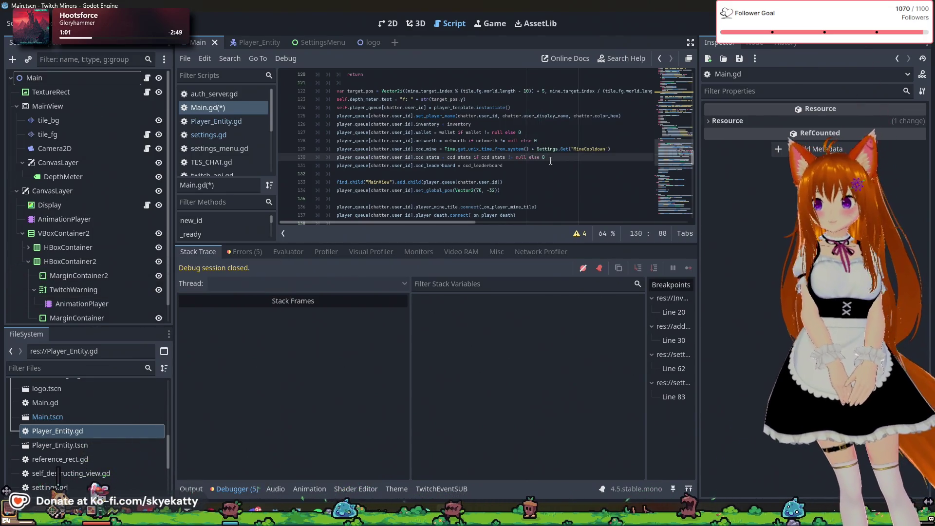
Append 'if ccd_leaderboard != null else 0' to line 131 and save Main.gd
{"action": "left_click", "coordinate": [560, 166]}
{"action": "type", "text": "if"}
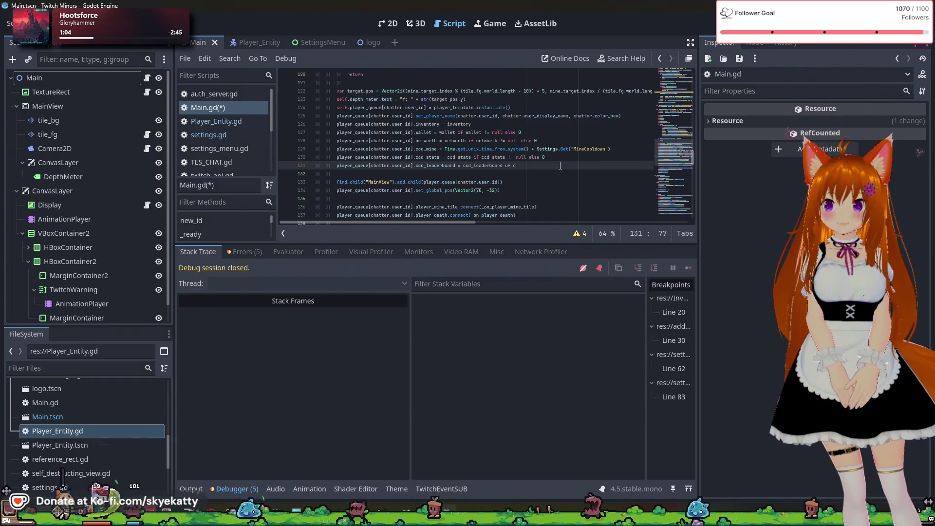
{"action": "type", "text": "ccd_leaderboard"}
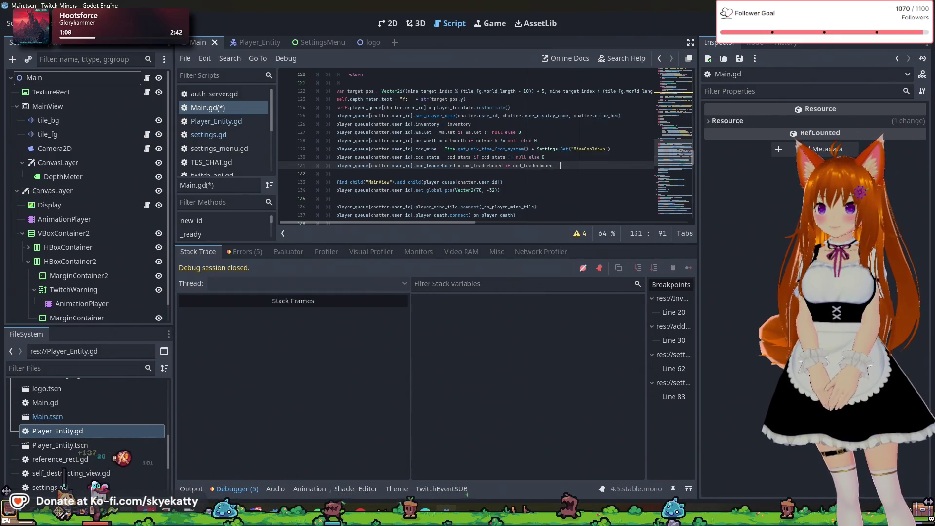
{"action": "key", "text": "Return"}
{"action": "type", "text": "!= null else 0"}
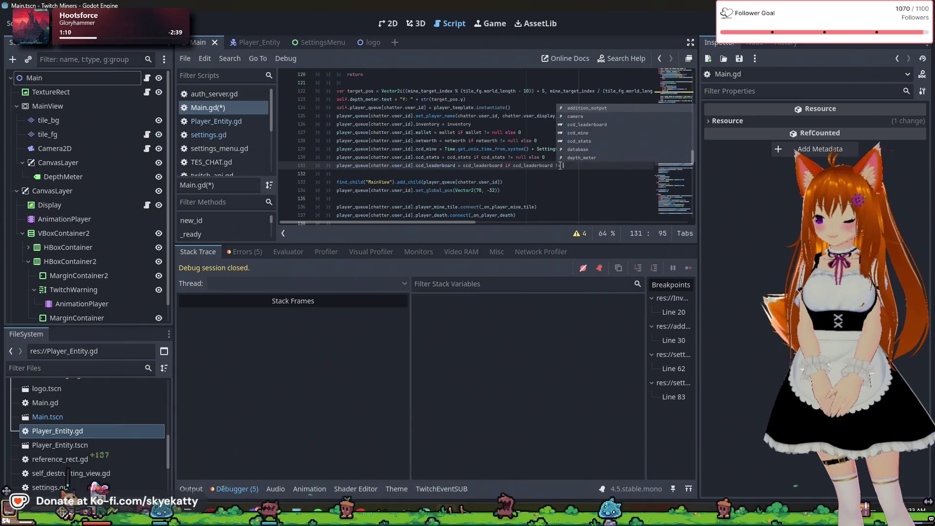
{"action": "left_click", "coordinate": [558, 165]}
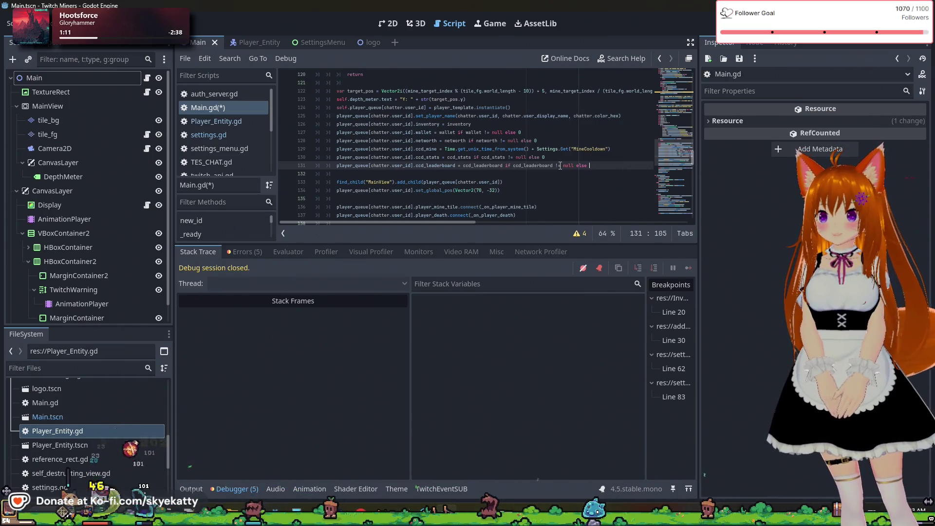
{"action": "type", "text": "0"}
{"action": "left_click", "coordinate": [576, 180]}
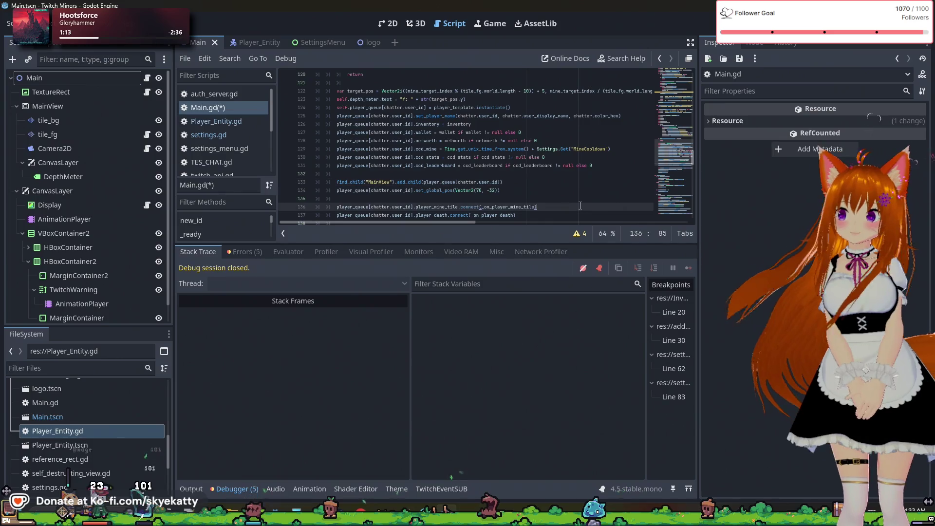
{"action": "left_click", "coordinate": [590, 166]}
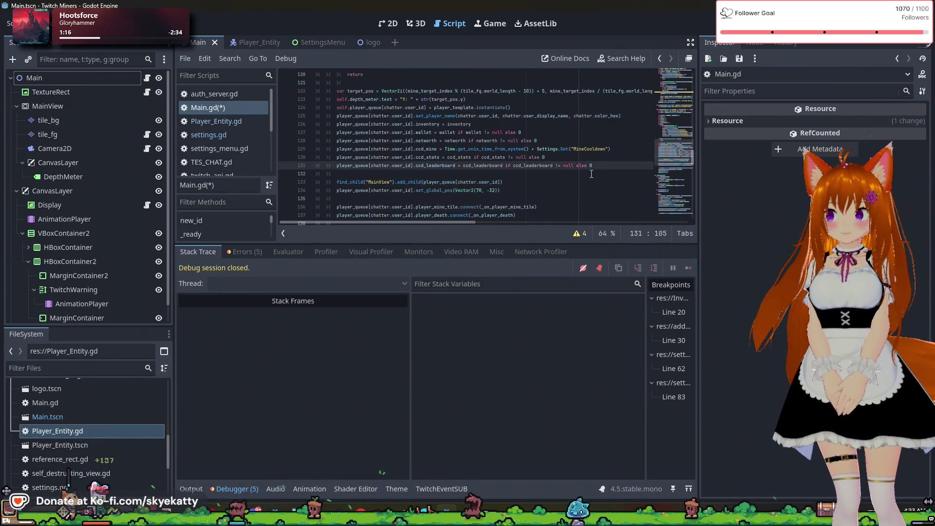
{"action": "key", "text": "Down"}
{"action": "key", "text": "ctrl+s"}
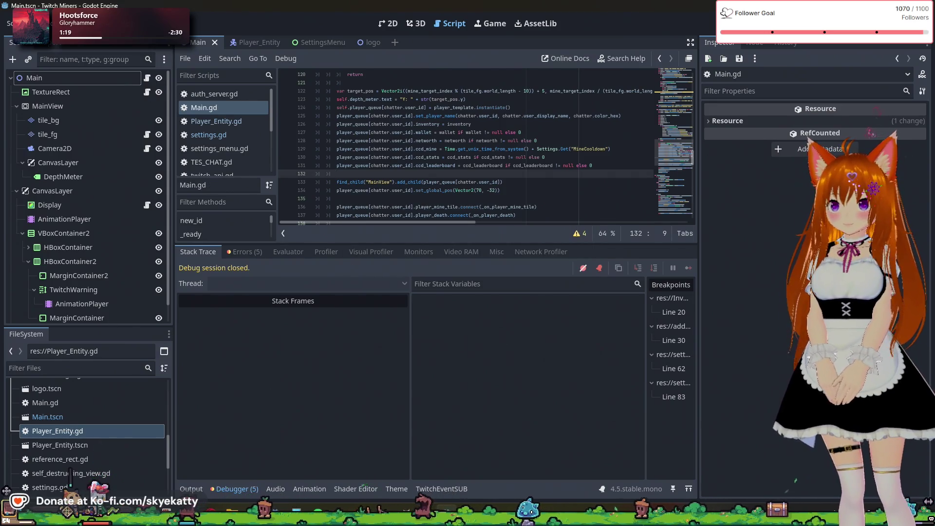
Run the game and inspect the freed-object error at camera_2d.gd line 18, including global_position's documentation
{"action": "left_click", "coordinate": [763, 24]}
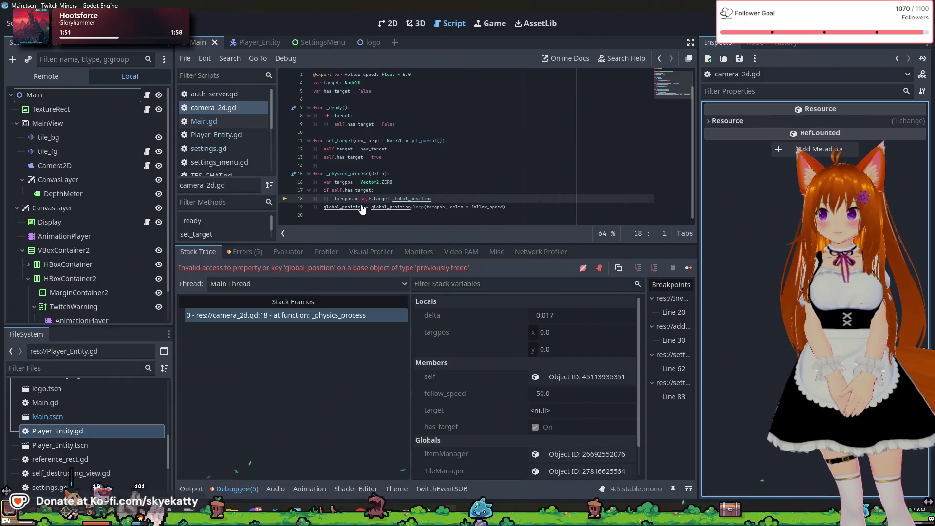
{"action": "scroll", "coordinate": [346, 213], "scroll_direction": "up", "scroll_amount": 2, "text": "ctrl"}
{"action": "scroll", "coordinate": [339, 199], "scroll_direction": "down", "scroll_amount": 1}
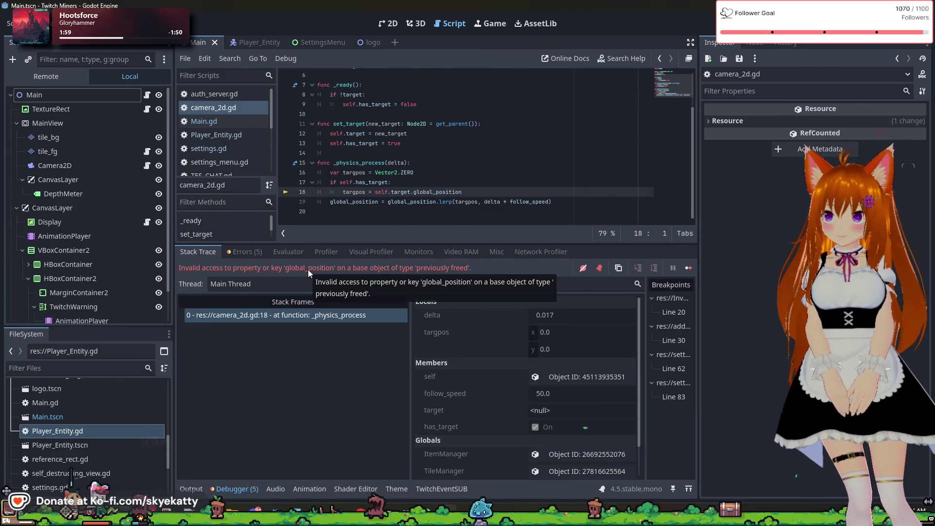
{"action": "mouse_move", "coordinate": [354, 206]}
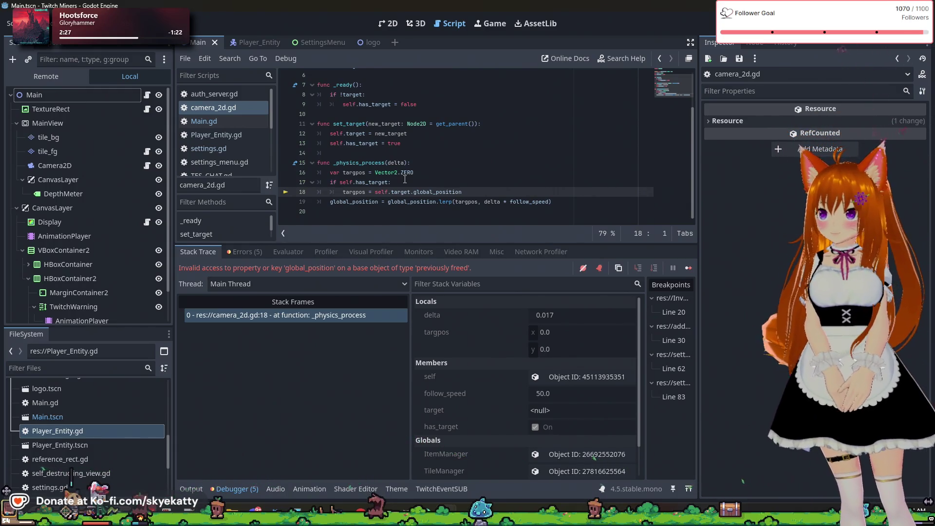
Open Main.gd, find _on_player_death, and place the caret on the player queue_free line
{"action": "left_click", "coordinate": [218, 133]}
{"action": "left_click", "coordinate": [233, 125]}
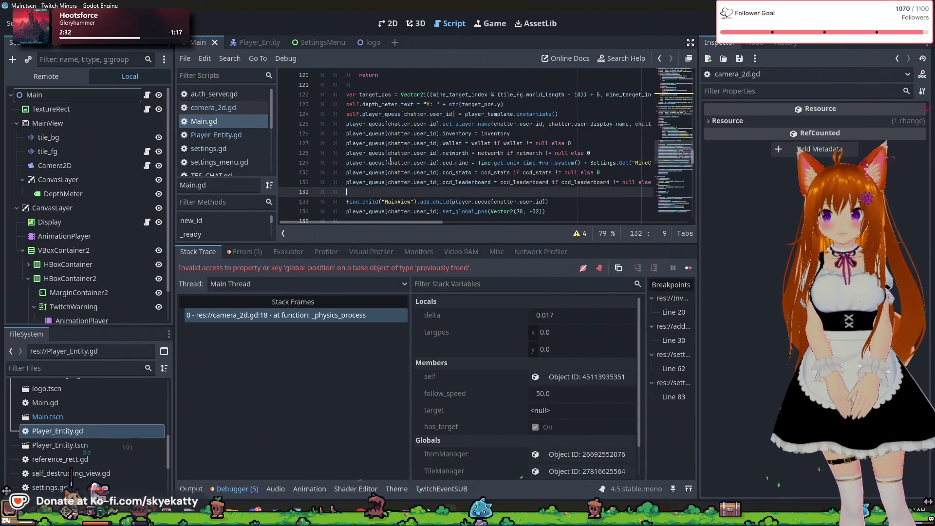
{"action": "scroll", "coordinate": [370, 195], "scroll_direction": "down", "scroll_amount": 3}
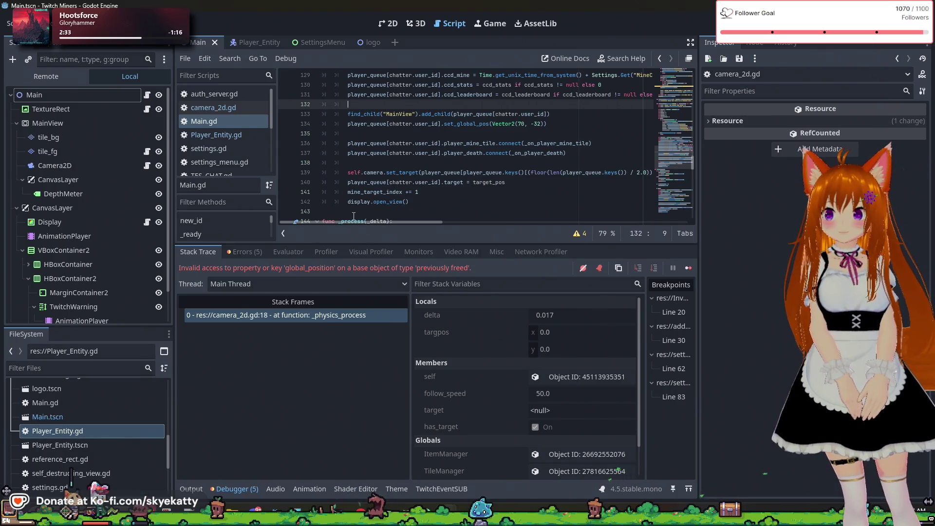
{"action": "scroll", "coordinate": [361, 199], "scroll_direction": "down", "scroll_amount": 15}
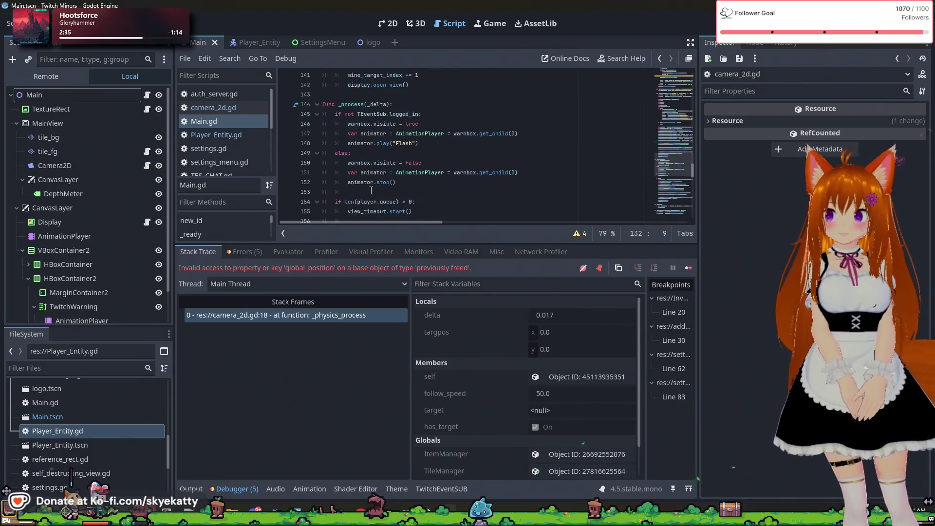
{"action": "scroll", "coordinate": [375, 184], "scroll_direction": "up", "scroll_amount": 2}
{"action": "scroll", "coordinate": [375, 184], "scroll_direction": "down", "scroll_amount": 3}
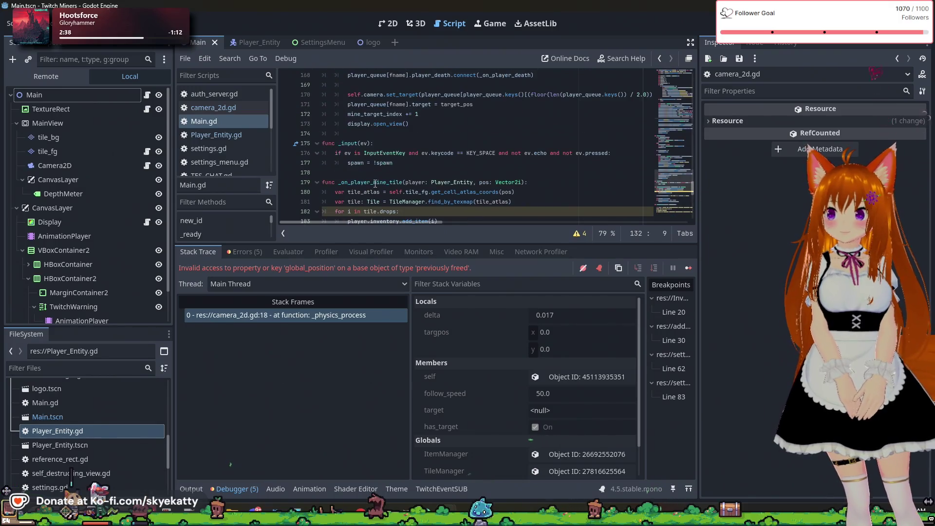
{"action": "scroll", "coordinate": [375, 184], "scroll_direction": "up", "scroll_amount": 1}
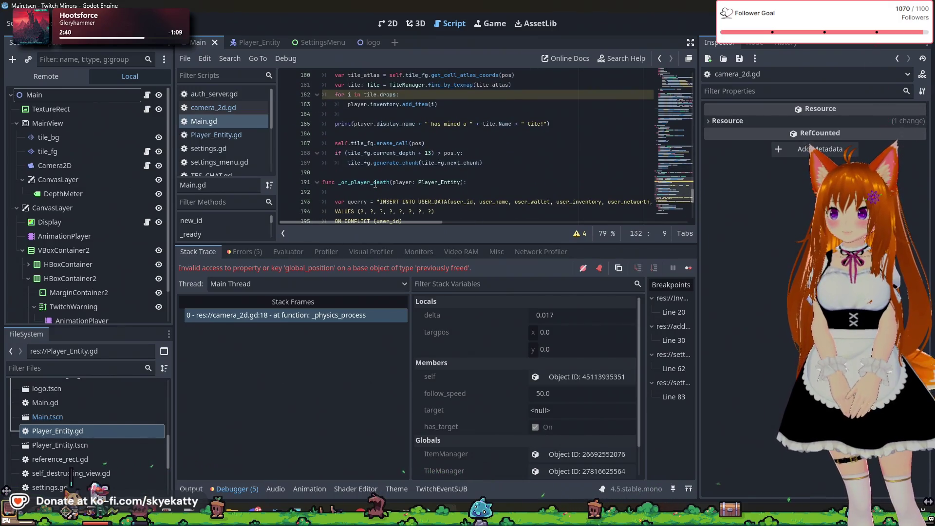
{"action": "scroll", "coordinate": [381, 184], "scroll_direction": "up", "scroll_amount": 1}
{"action": "scroll", "coordinate": [399, 182], "scroll_direction": "down", "scroll_amount": 1}
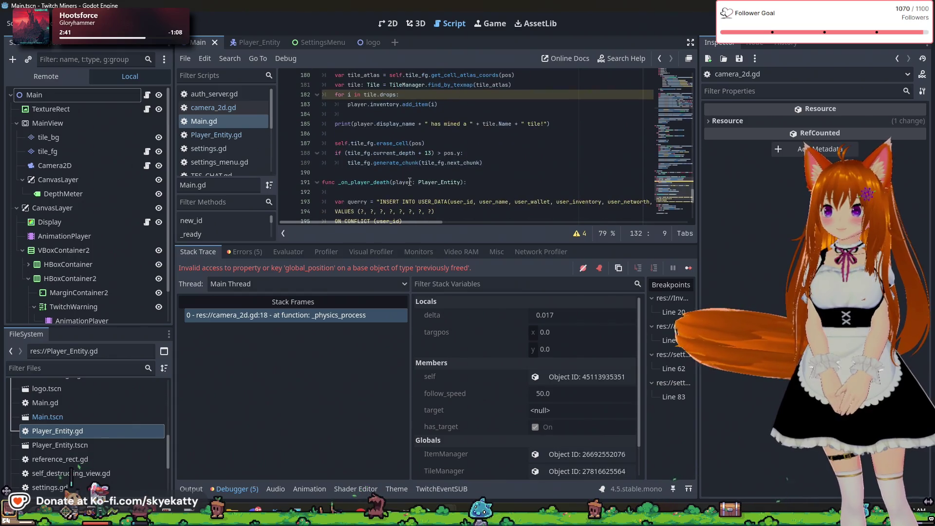
{"action": "scroll", "coordinate": [409, 181], "scroll_direction": "up", "scroll_amount": 1}
{"action": "scroll", "coordinate": [410, 180], "scroll_direction": "down", "scroll_amount": 1}
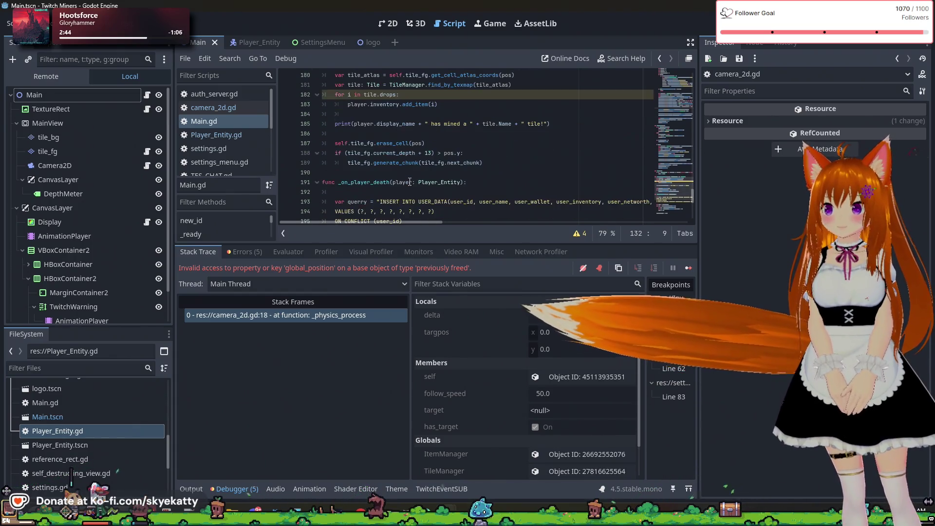
{"action": "scroll", "coordinate": [409, 181], "scroll_direction": "down", "scroll_amount": 3}
{"action": "scroll", "coordinate": [410, 182], "scroll_direction": "down", "scroll_amount": 1}
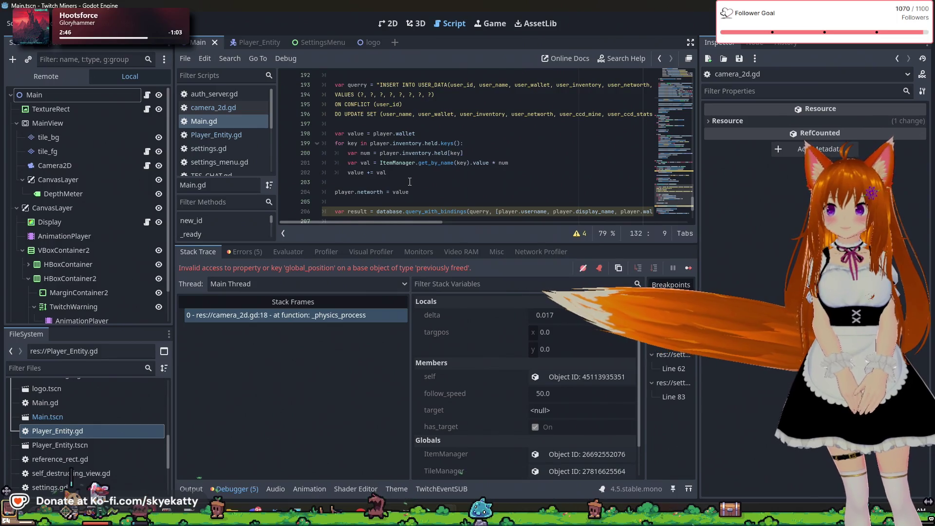
{"action": "scroll", "coordinate": [410, 182], "scroll_direction": "down", "scroll_amount": 1}
{"action": "scroll", "coordinate": [410, 182], "scroll_direction": "down", "scroll_amount": 1}
{"action": "scroll", "coordinate": [410, 182], "scroll_direction": "down", "scroll_amount": 1}
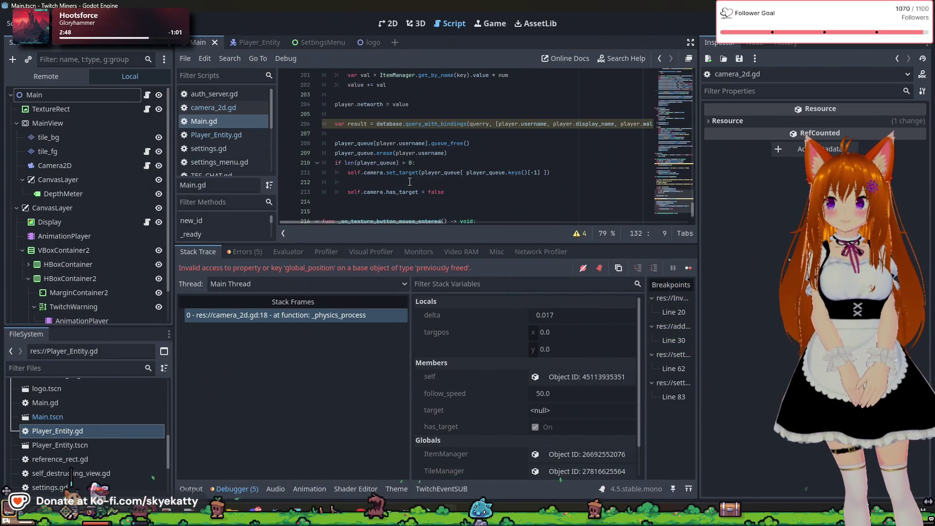
{"action": "scroll", "coordinate": [410, 182], "scroll_direction": "down", "scroll_amount": 1}
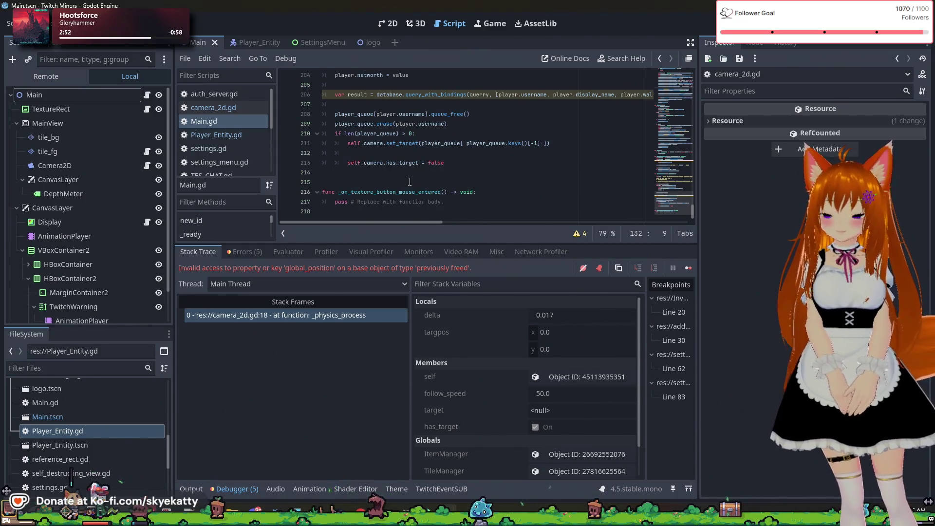
{"action": "scroll", "coordinate": [409, 182], "scroll_direction": "up", "scroll_amount": 1}
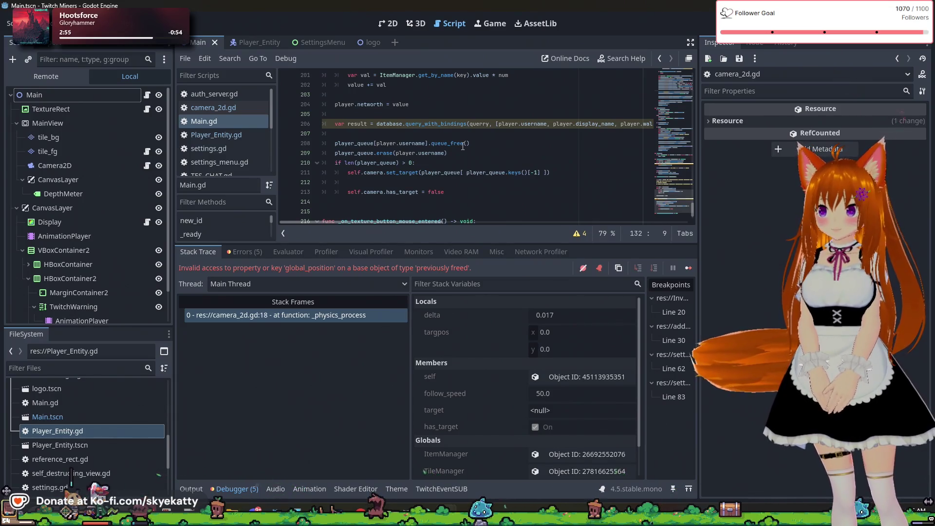
{"action": "left_click", "coordinate": [464, 143]}
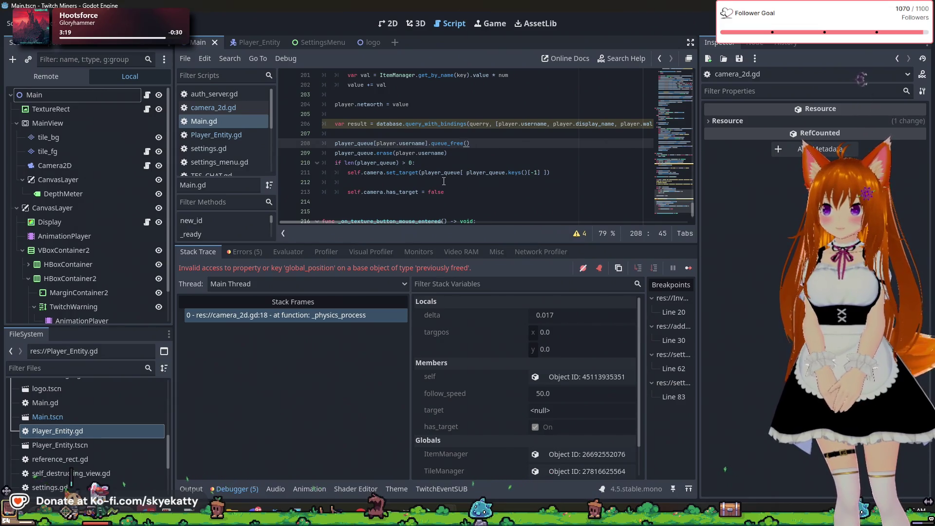
{"action": "scroll", "coordinate": [443, 181], "scroll_direction": "up", "scroll_amount": 5}
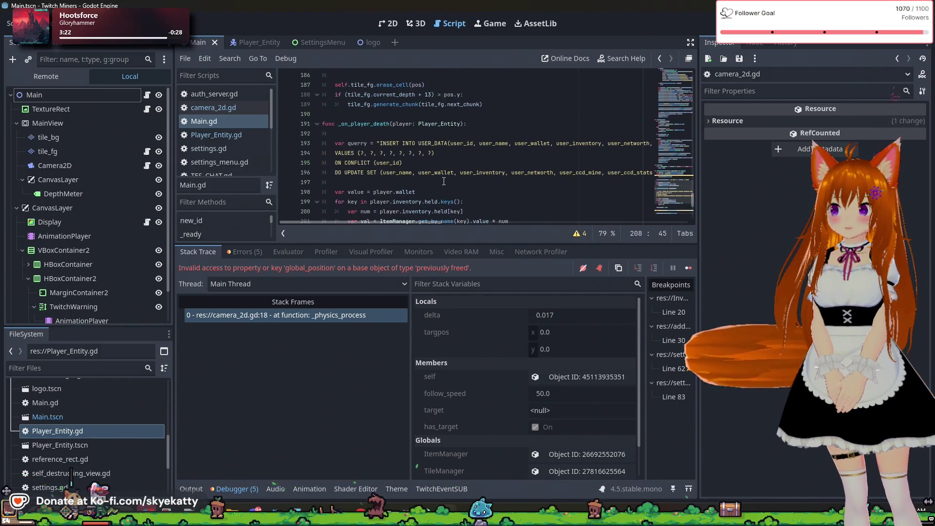
{"action": "scroll", "coordinate": [443, 181], "scroll_direction": "down", "scroll_amount": 5}
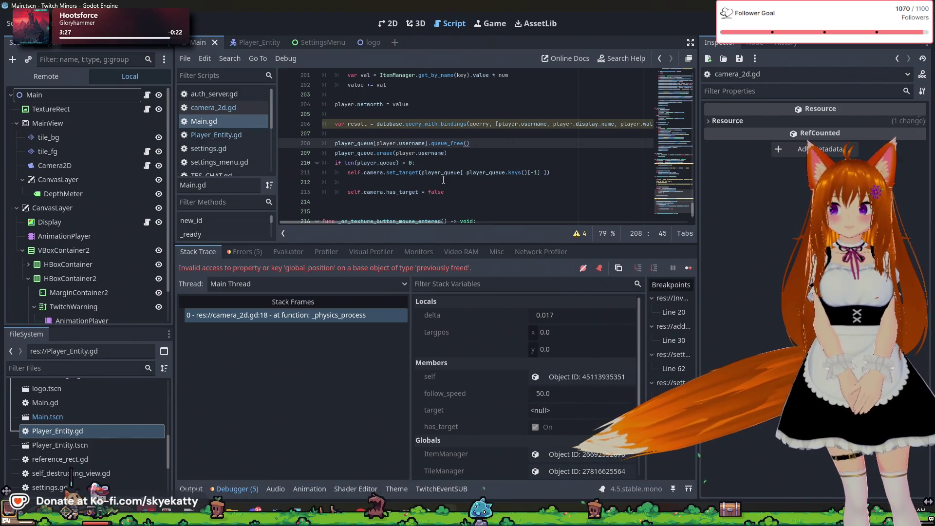
{"action": "scroll", "coordinate": [444, 180], "scroll_direction": "down", "scroll_amount": 4, "text": "ctrl"}
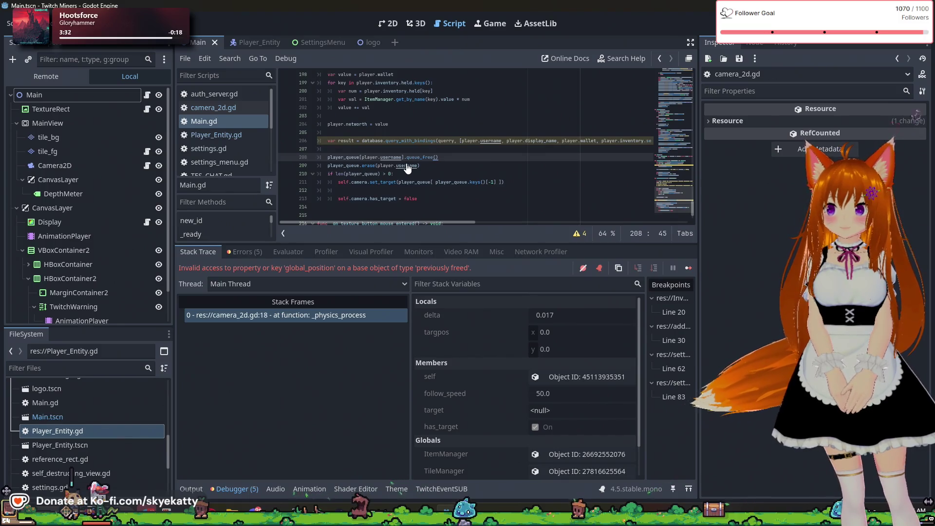
{"action": "scroll", "coordinate": [408, 168], "scroll_direction": "down", "scroll_amount": 2, "text": "ctrl"}
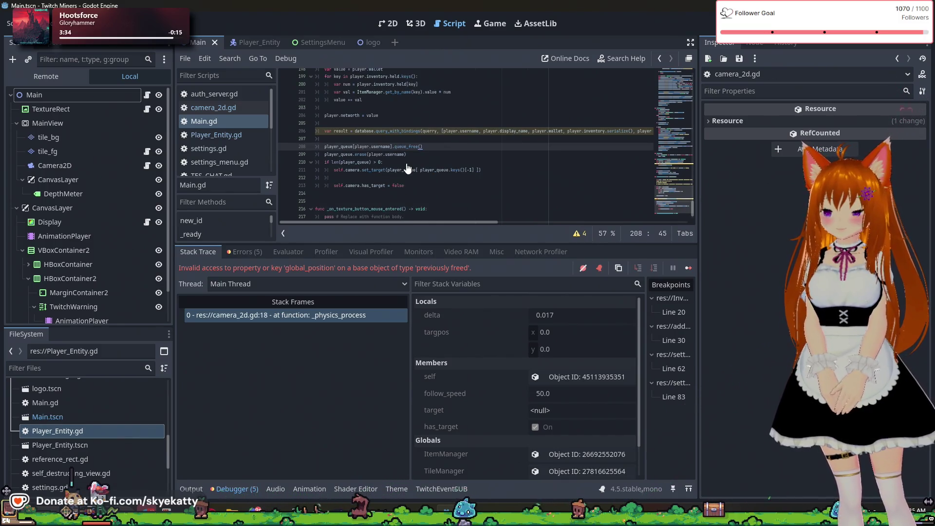
{"action": "scroll", "coordinate": [407, 168], "scroll_direction": "up", "scroll_amount": 1, "text": "ctrl"}
{"action": "mouse_move", "coordinate": [391, 166]}
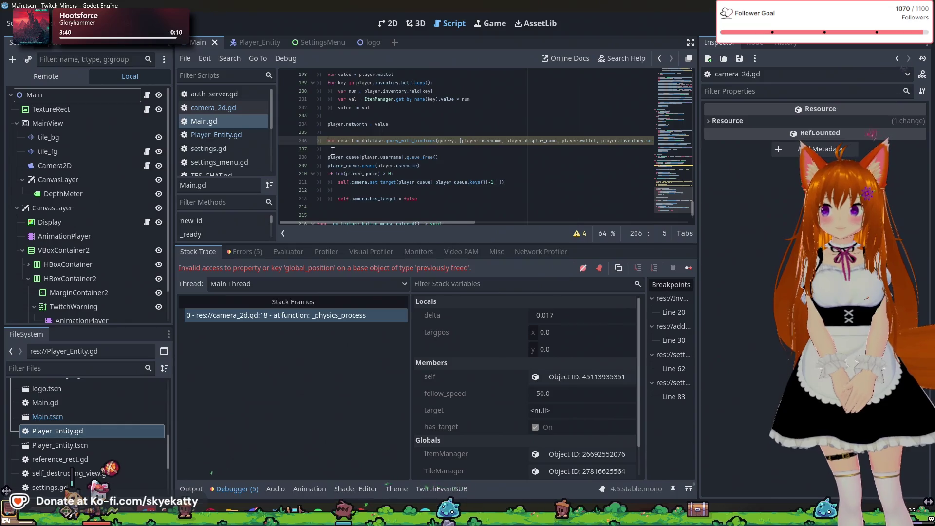
{"action": "left_click", "coordinate": [481, 171]}
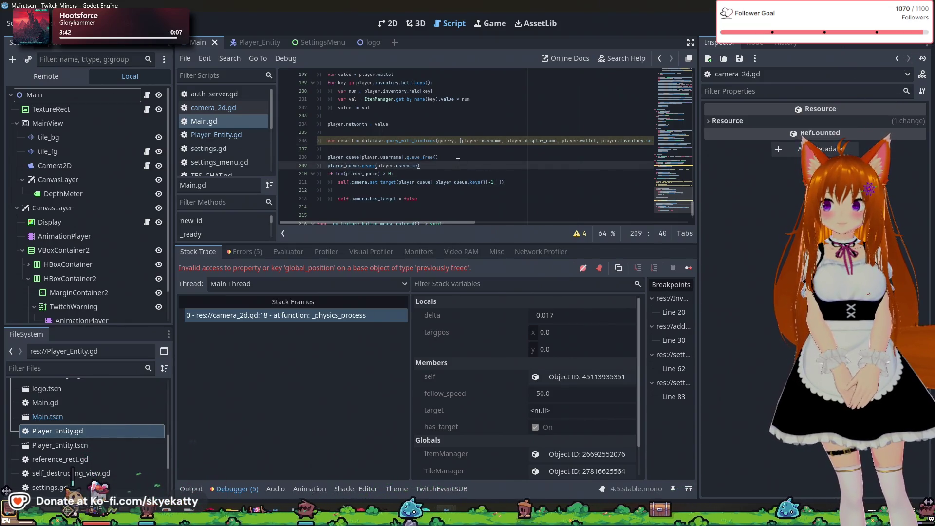
{"action": "left_click", "coordinate": [463, 156]}
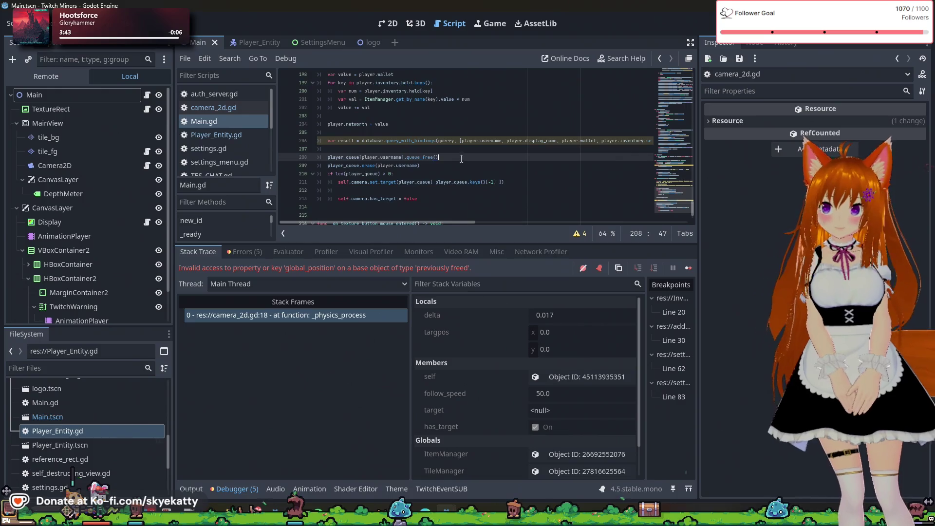
{"action": "scroll", "coordinate": [411, 156], "scroll_direction": "up", "scroll_amount": 4}
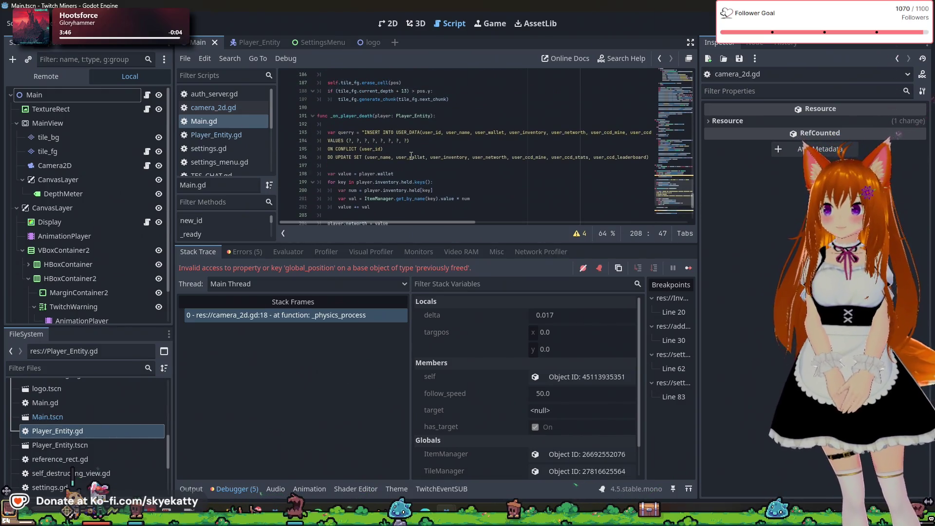
{"action": "scroll", "coordinate": [406, 158], "scroll_direction": "down", "scroll_amount": 2}
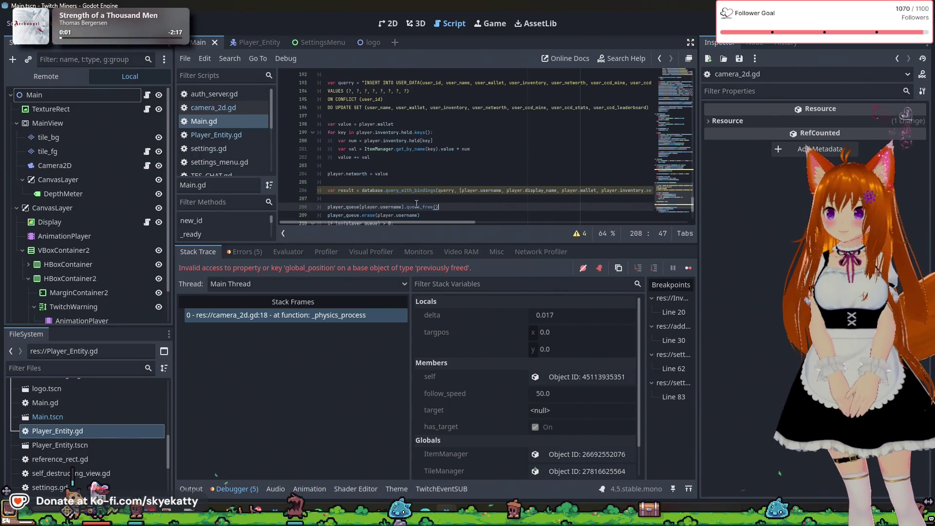
{"action": "scroll", "coordinate": [417, 203], "scroll_direction": "up", "scroll_amount": 1}
{"action": "scroll", "coordinate": [417, 204], "scroll_direction": "down", "scroll_amount": 1}
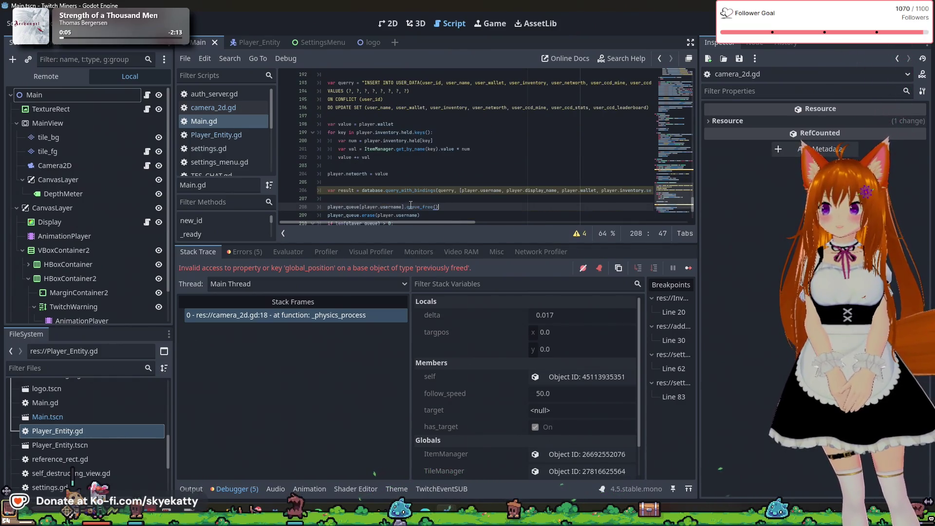
{"action": "mouse_move", "coordinate": [394, 207]}
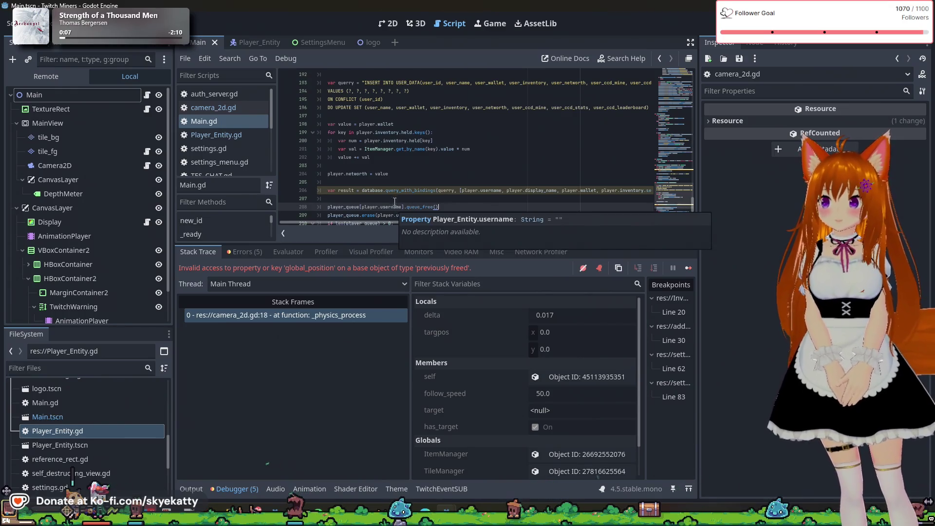
{"action": "scroll", "coordinate": [400, 182], "scroll_direction": "down", "scroll_amount": 1}
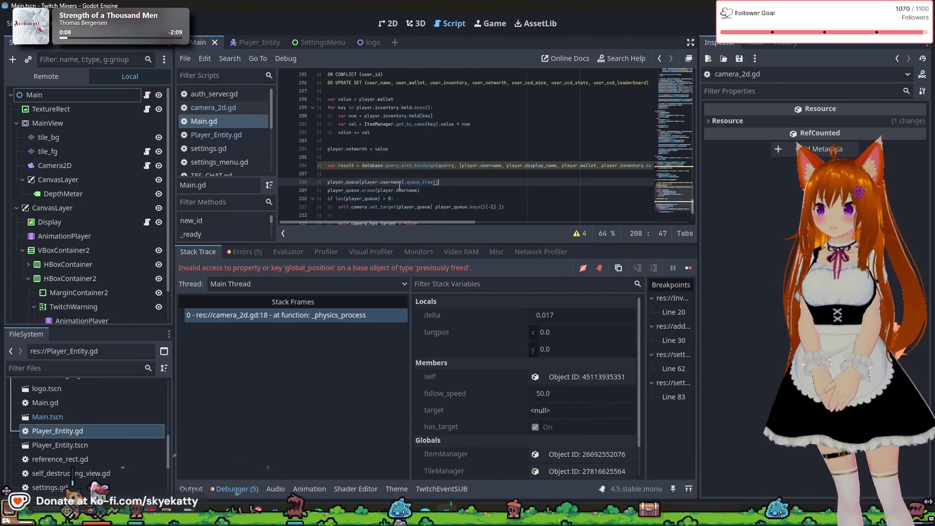
{"action": "scroll", "coordinate": [400, 180], "scroll_direction": "down", "scroll_amount": 1}
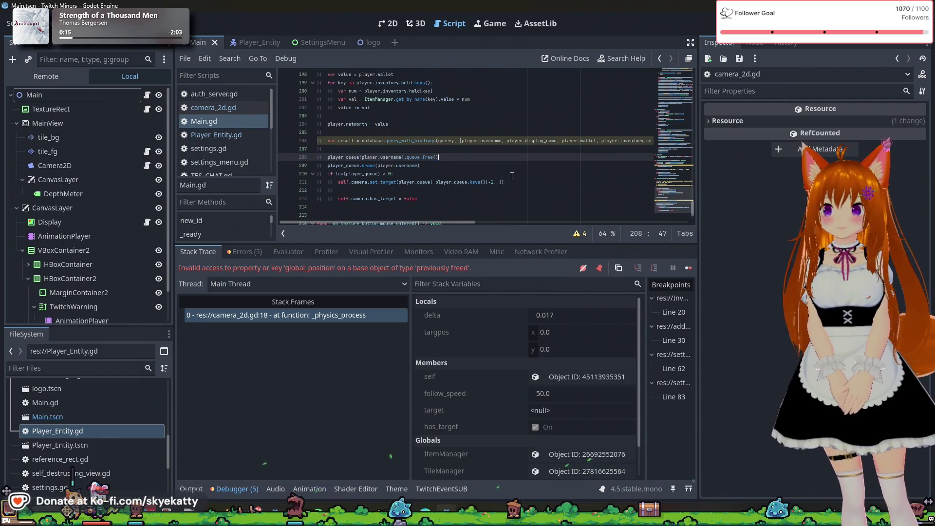
{"action": "scroll", "coordinate": [352, 148], "scroll_direction": "up", "scroll_amount": 3}
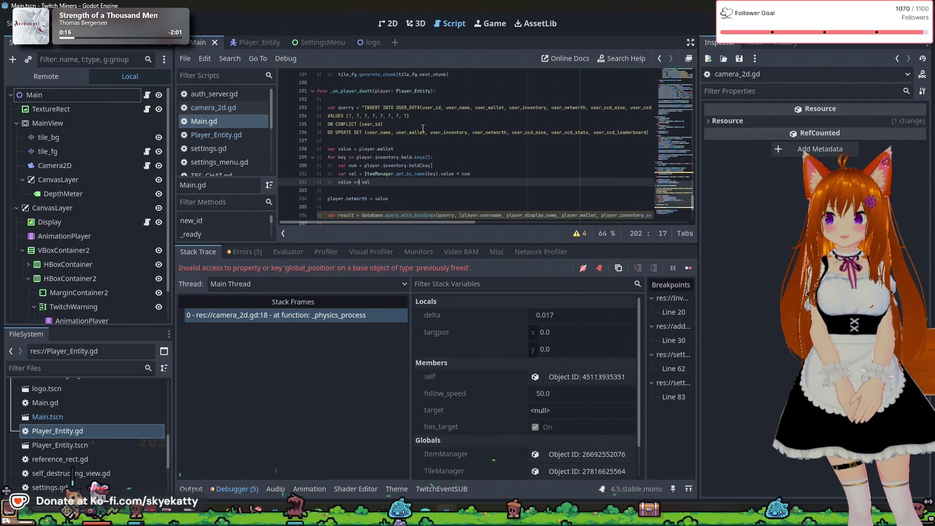
{"action": "scroll", "coordinate": [412, 144], "scroll_direction": "down", "scroll_amount": 3}
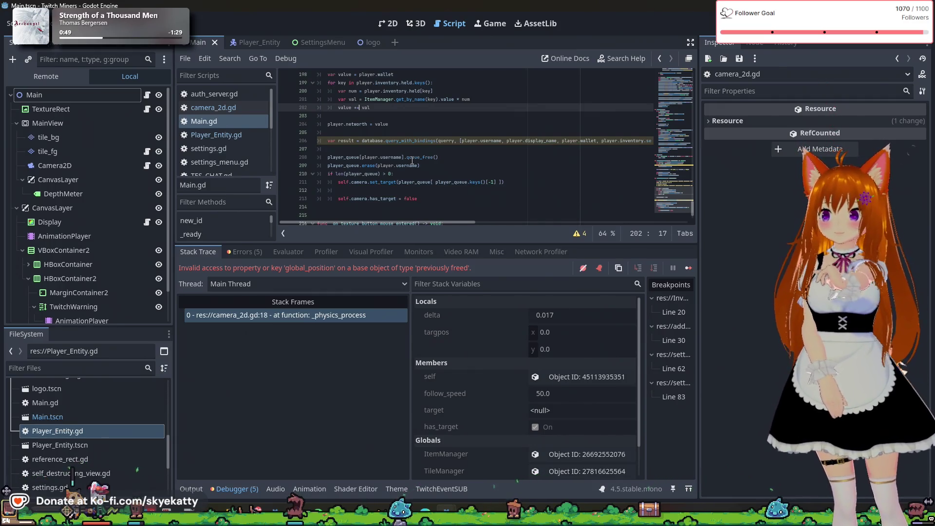
{"action": "scroll", "coordinate": [401, 144], "scroll_direction": "up", "scroll_amount": 3}
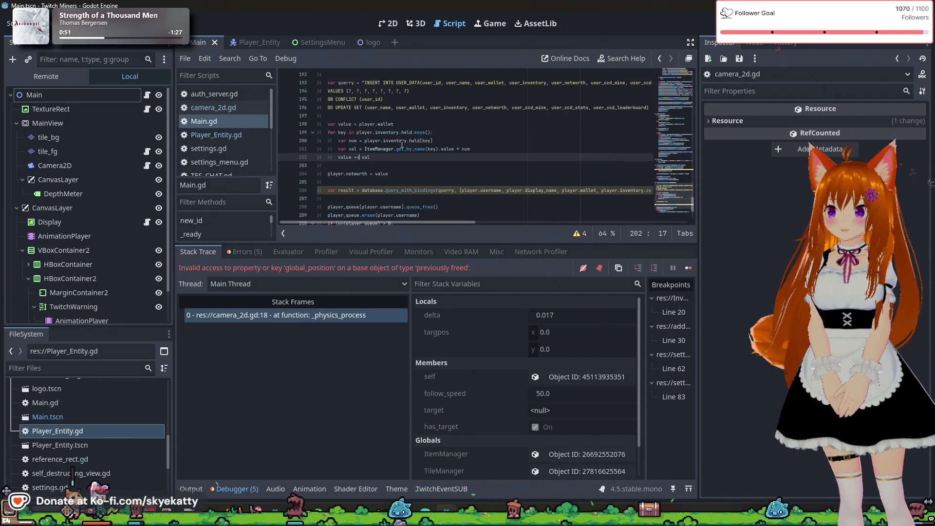
{"action": "scroll", "coordinate": [386, 162], "scroll_direction": "down", "scroll_amount": 2}
{"action": "left_click", "coordinate": [367, 174]}
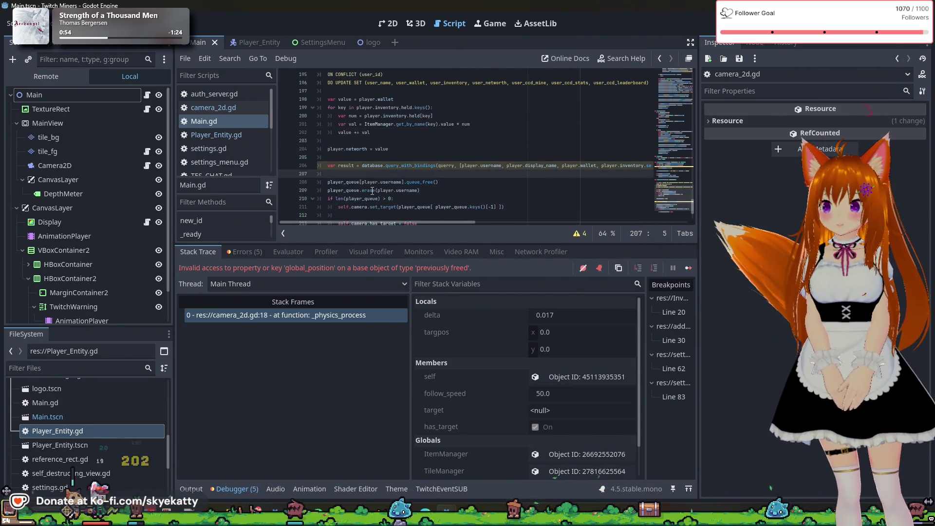
{"action": "mouse_move", "coordinate": [367, 189]}
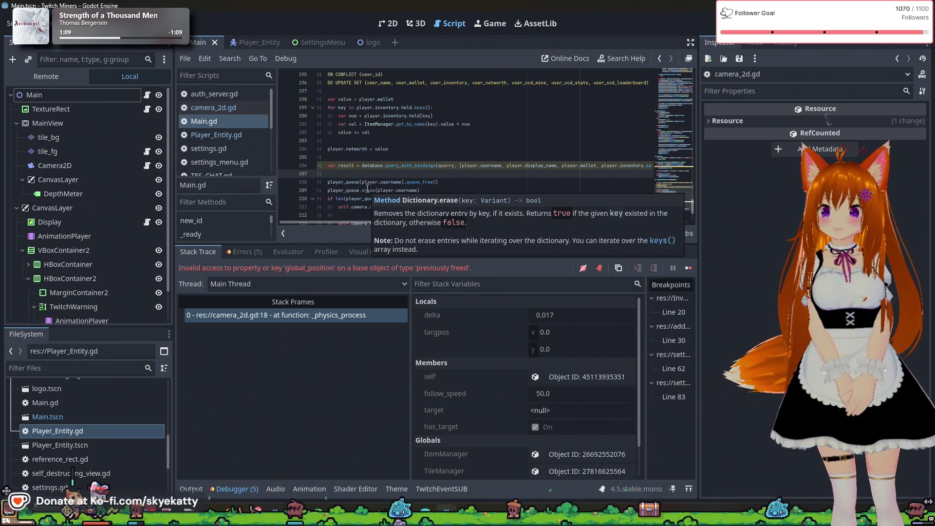
Resume the game six times past the freed-object error, review the 20 logged errors, then return to Main.gd
{"action": "left_click", "coordinate": [688, 268]}
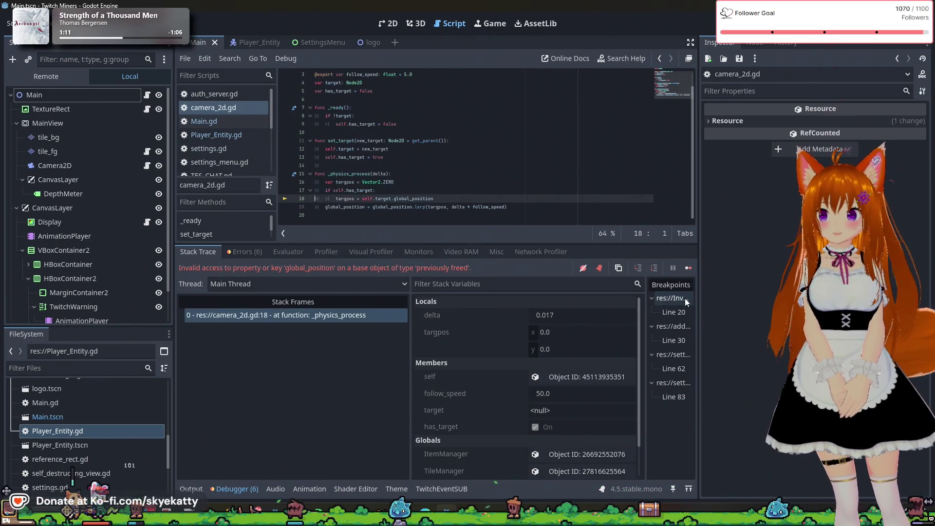
{"action": "left_click", "coordinate": [694, 270]}
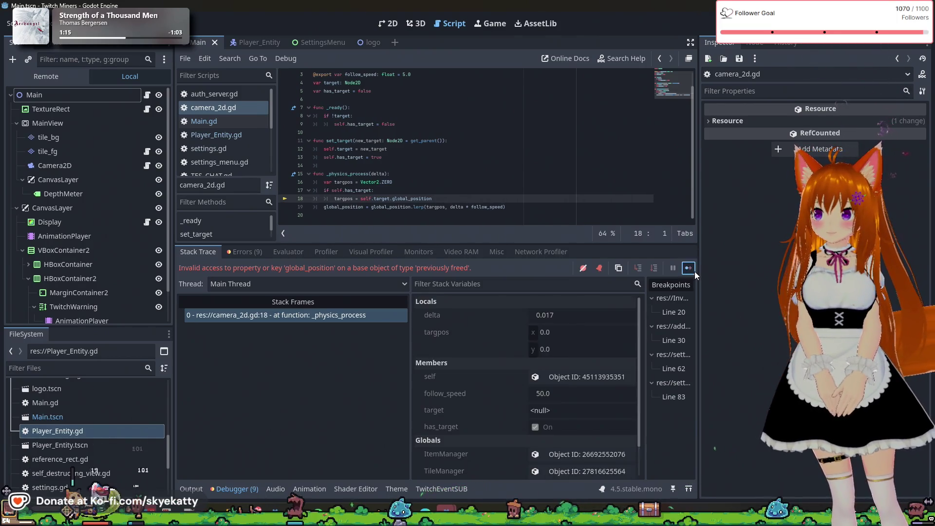
{"action": "left_click", "coordinate": [694, 271]}
{"action": "left_click", "coordinate": [694, 271]}
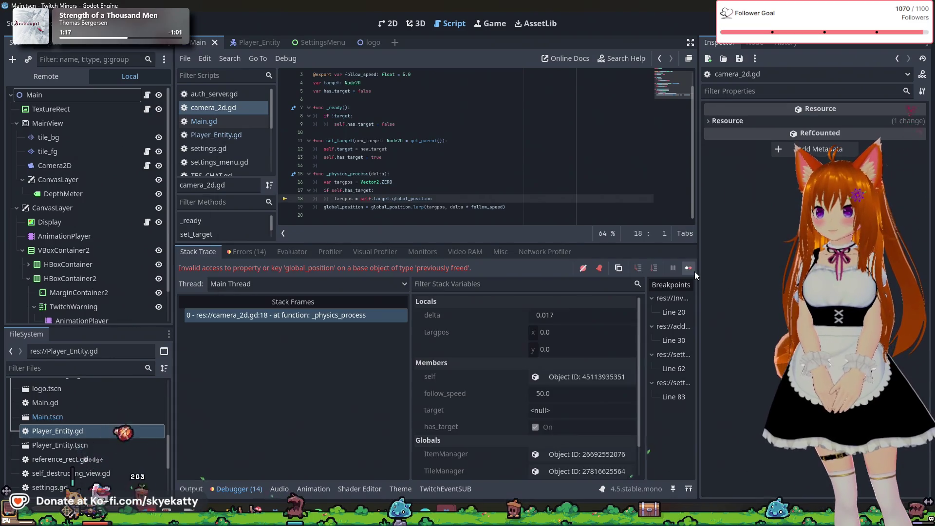
{"action": "left_click", "coordinate": [694, 270]}
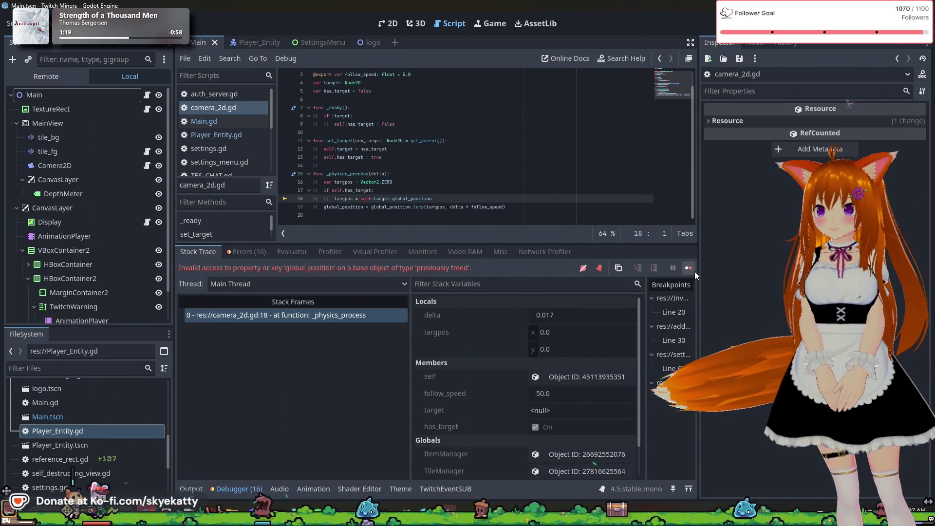
{"action": "left_click", "coordinate": [695, 270]}
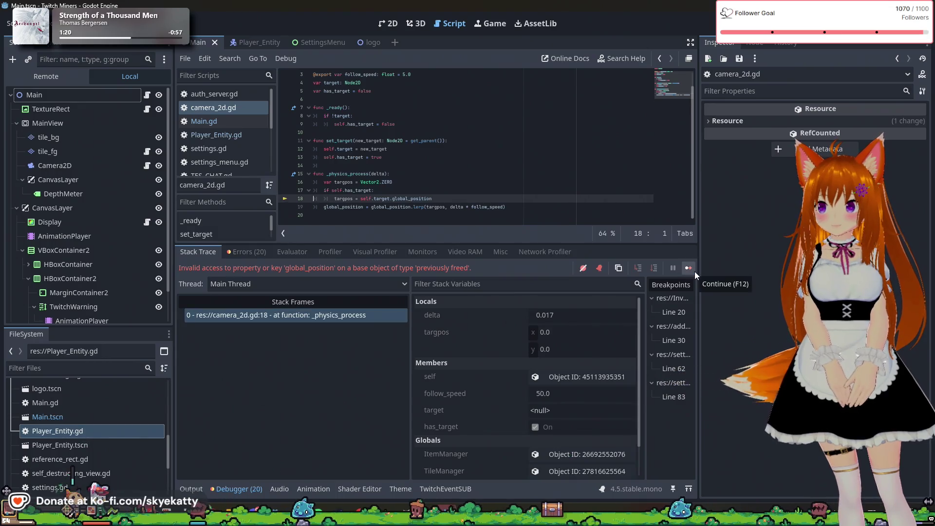
{"action": "left_click", "coordinate": [251, 253]}
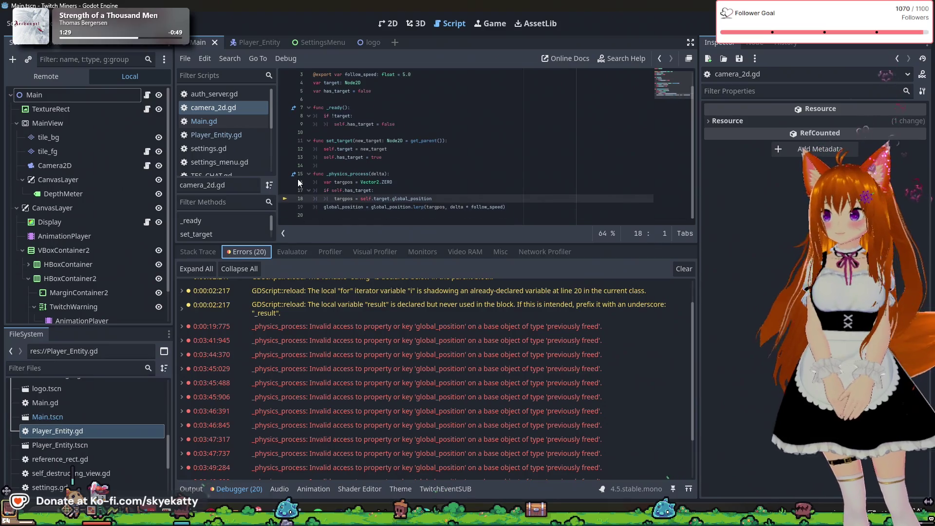
{"action": "left_click", "coordinate": [204, 120]}
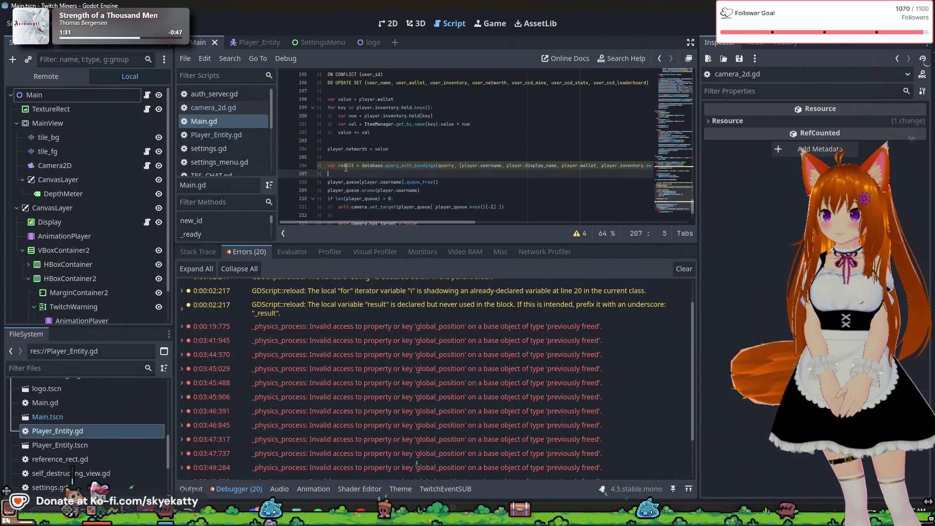
Add an unindented 'else' on line 212 of Main.gd, then save and run with F5
{"action": "scroll", "coordinate": [346, 167], "scroll_direction": "down", "scroll_amount": 2}
{"action": "left_click", "coordinate": [397, 158]}
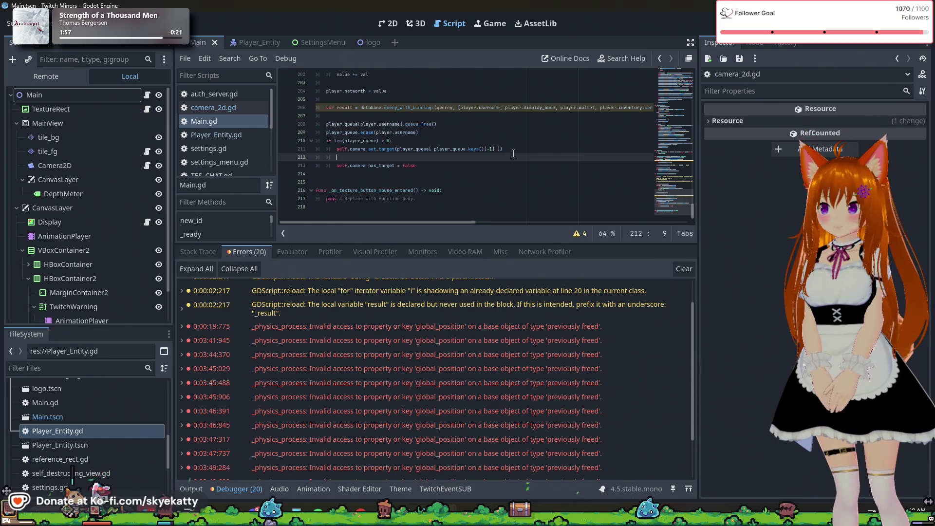
{"action": "key", "text": "BackSpace"}
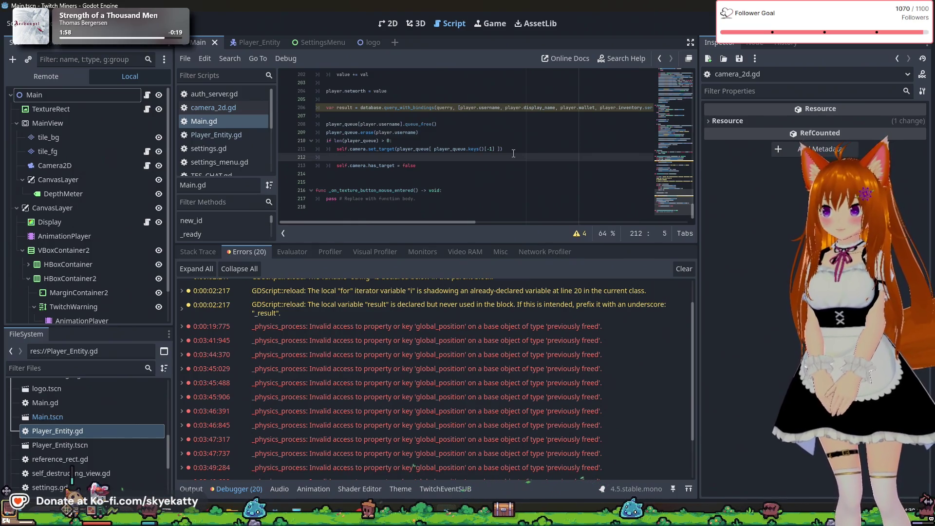
{"action": "type", "text": "else:"}
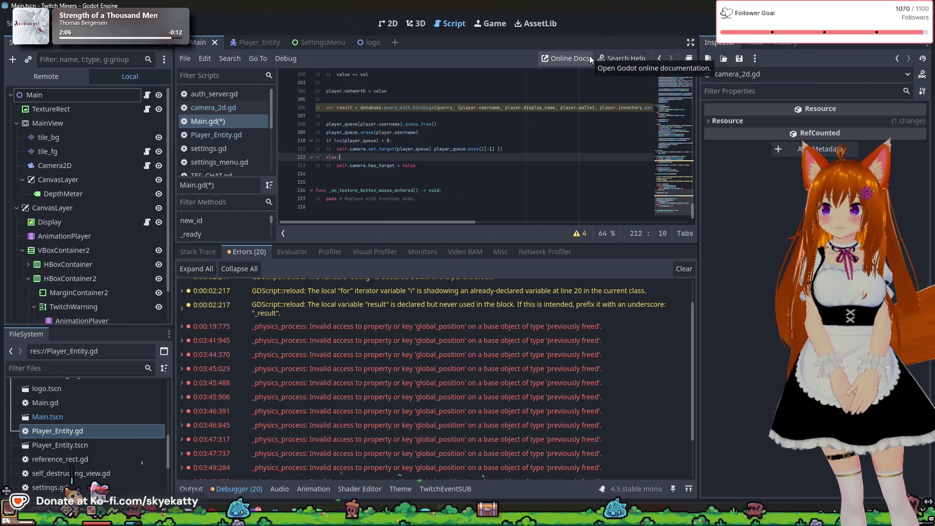
{"action": "key", "text": "F5"}
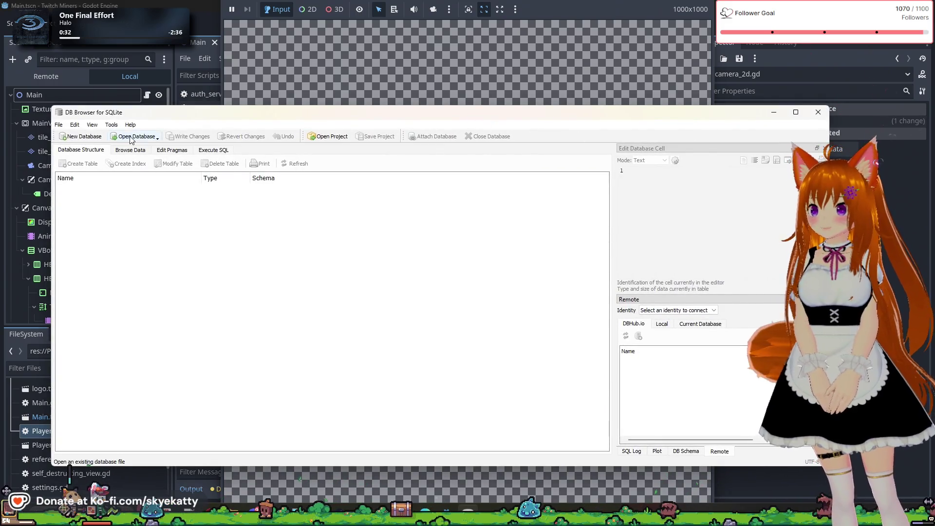
Bring up the Open Database file chooser, then dismiss it without choosing a file
{"action": "left_click", "coordinate": [133, 137]}
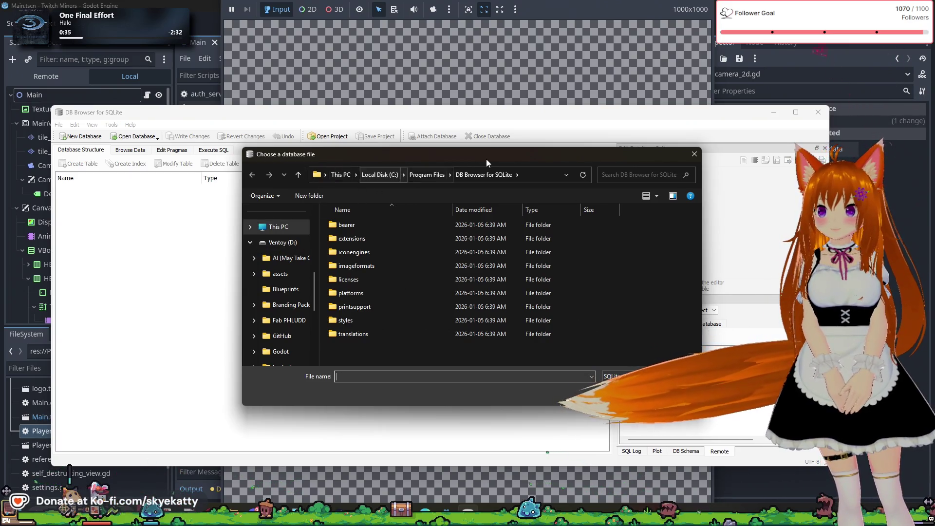
{"action": "key", "text": "Escape"}
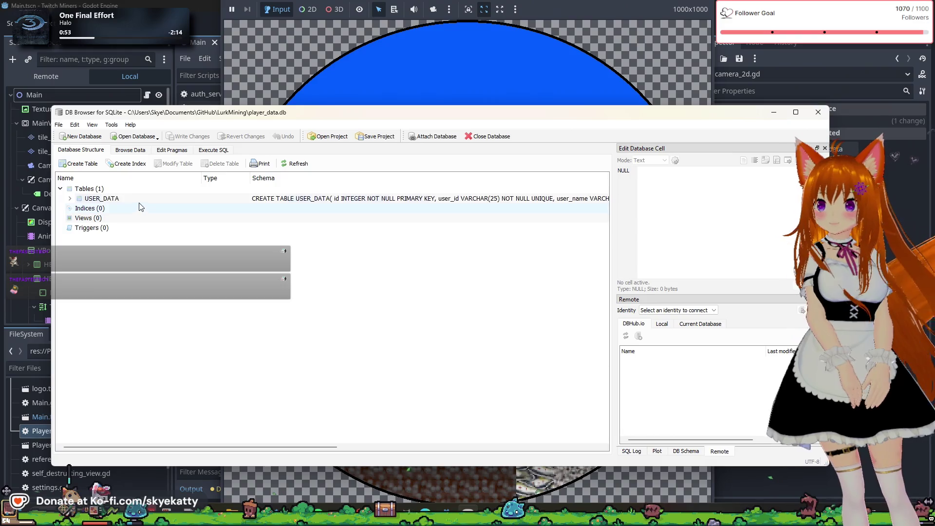
Browse USER_DATA and compare net worth of row 1 (1760) with row 7 (940), then go to Execute SQL
{"action": "double_click", "coordinate": [125, 202]}
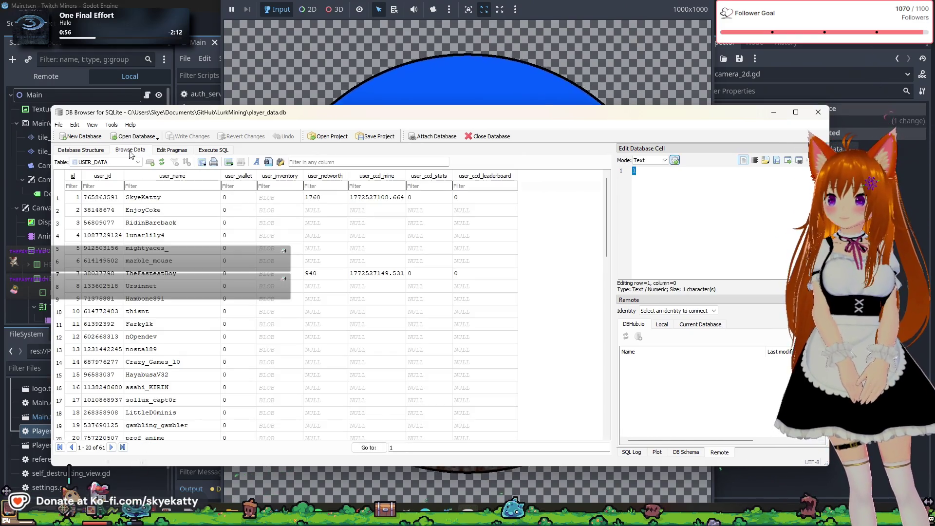
{"action": "left_click", "coordinate": [306, 199]}
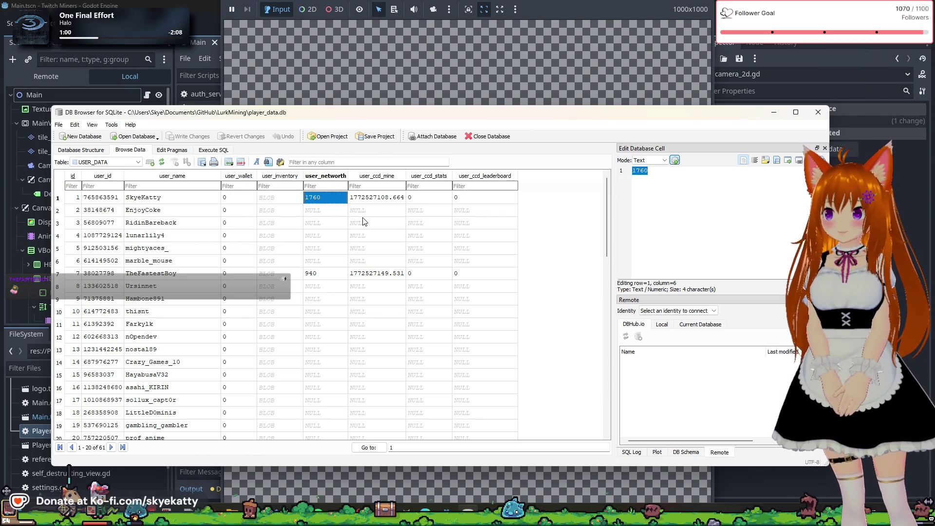
{"action": "left_click", "coordinate": [336, 273]}
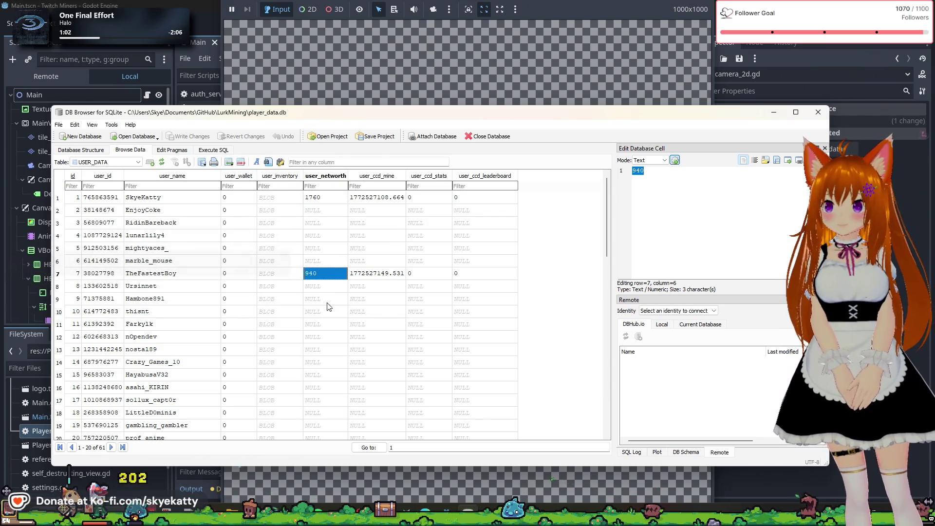
{"action": "left_click", "coordinate": [328, 202]}
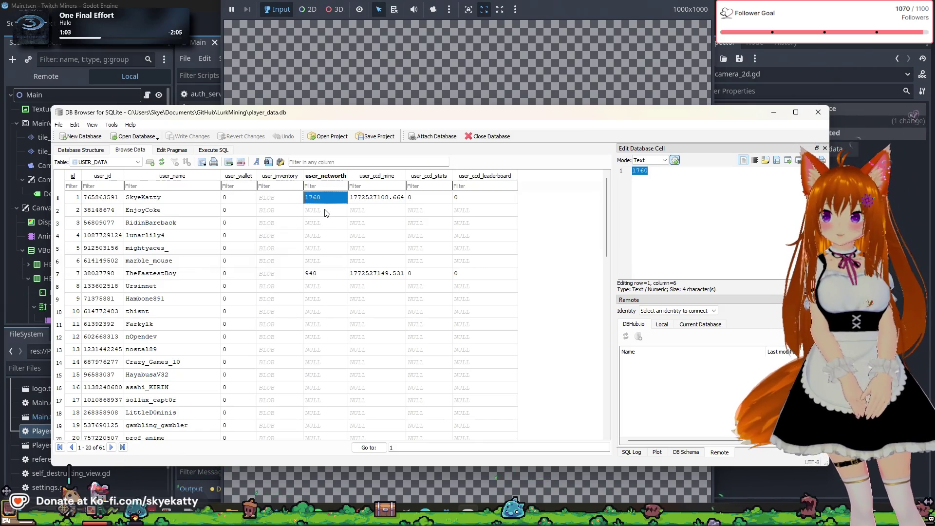
{"action": "left_click", "coordinate": [326, 275]}
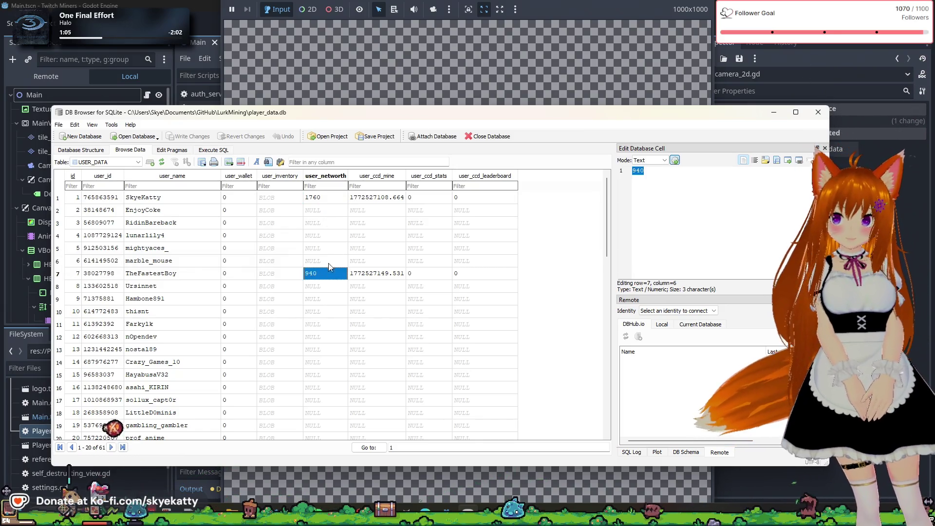
{"action": "left_click", "coordinate": [340, 203]}
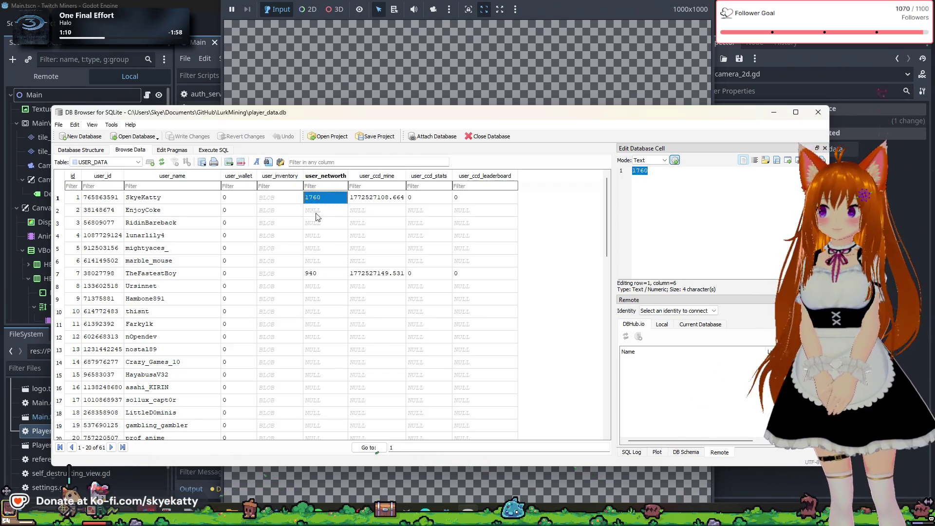
{"action": "left_click", "coordinate": [212, 150]}
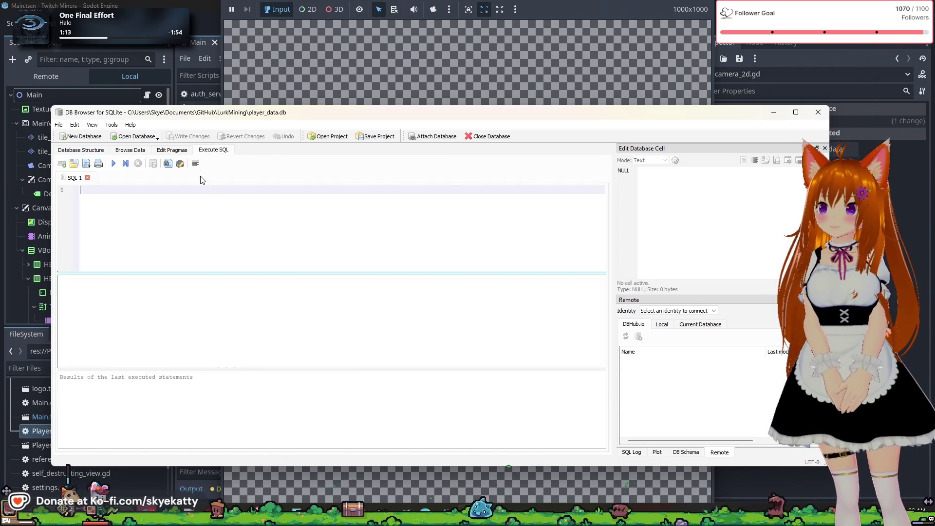
{"action": "left_click", "coordinate": [130, 150]}
{"action": "left_click", "coordinate": [221, 151]}
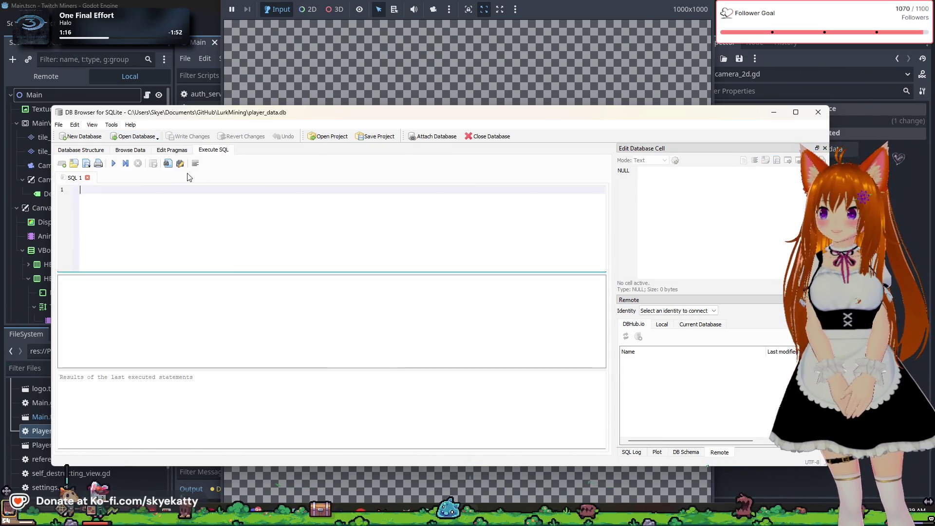
{"action": "left_click", "coordinate": [130, 150]}
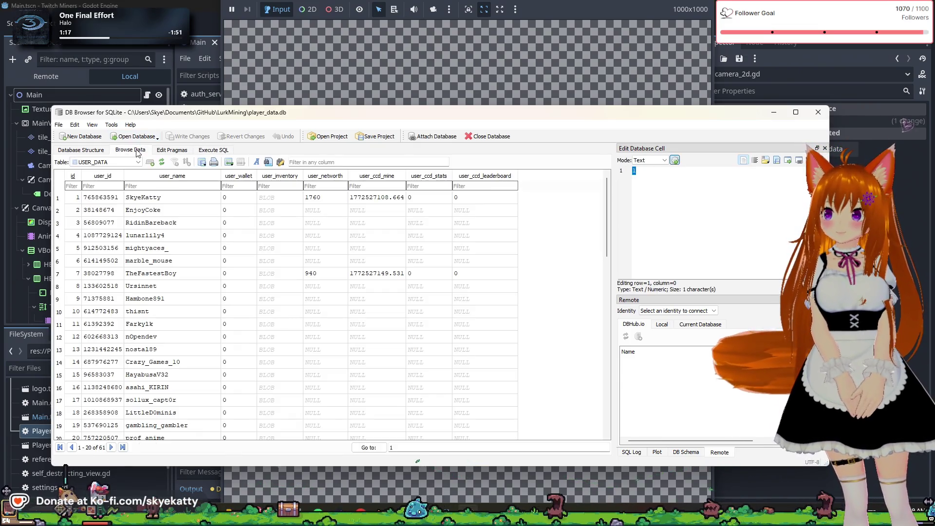
{"action": "left_click", "coordinate": [222, 152]}
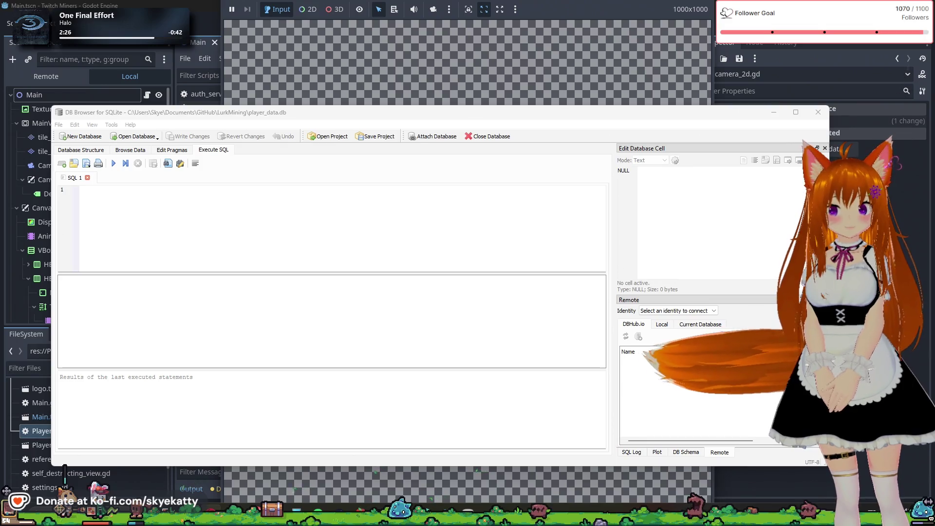
{"action": "left_click", "coordinate": [343, 239]}
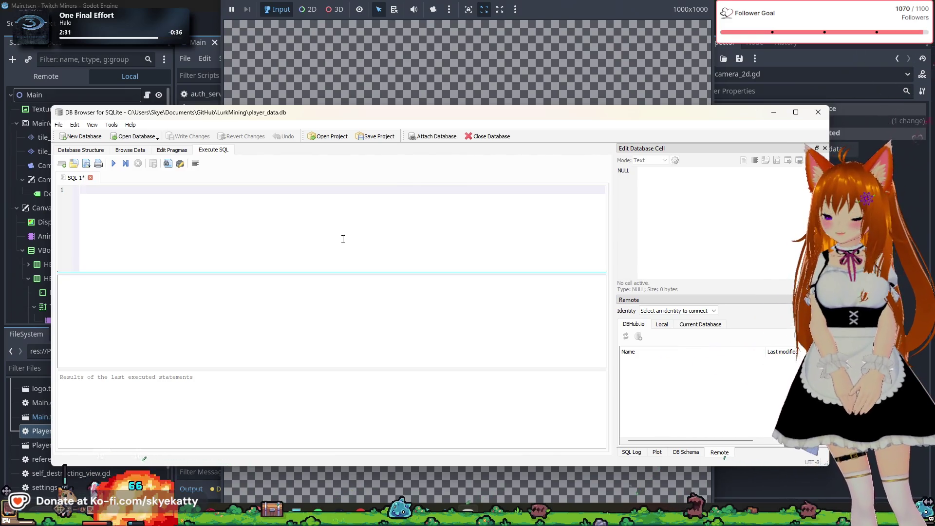
Write 'SELECT TOP 20 * WHERE' into the SQL 1 editor without running it
{"action": "type", "text": "SELECT TOP"}
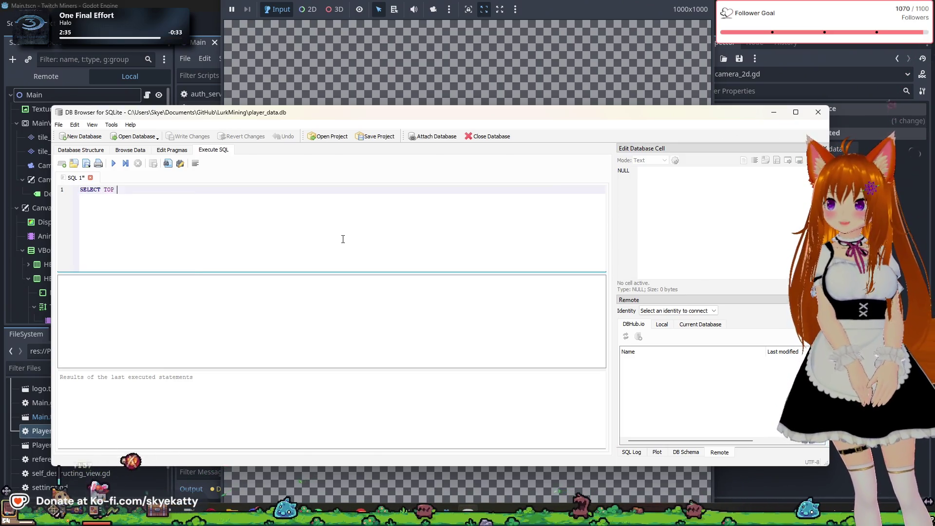
{"action": "type", "text": " 20 W"}
{"action": "key", "text": "BackSpace"}
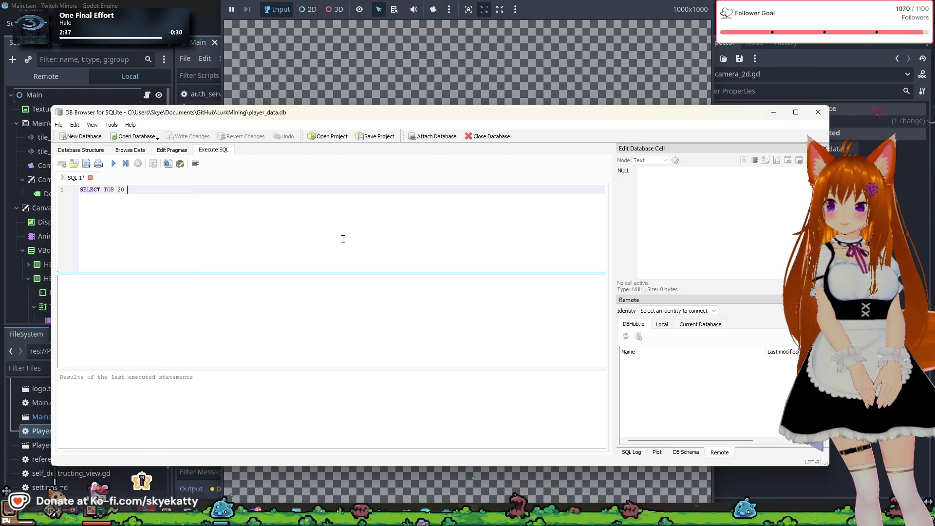
{"action": "type", "text": "*"}
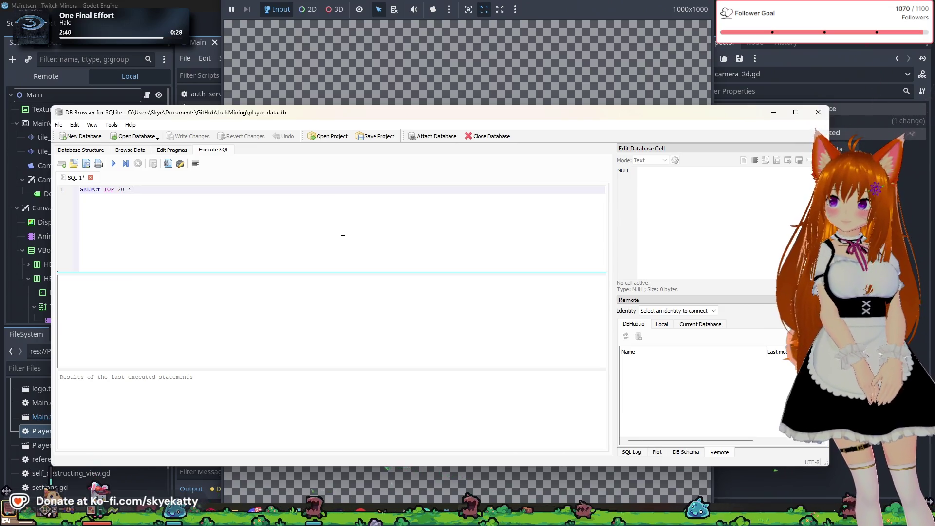
{"action": "type", "text": " WHERE"}
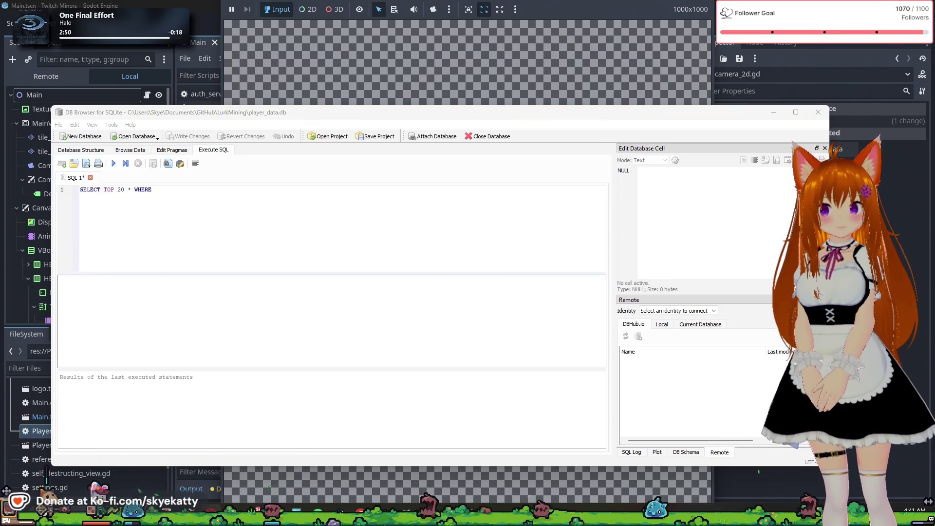
{"action": "left_click", "coordinate": [281, 194]}
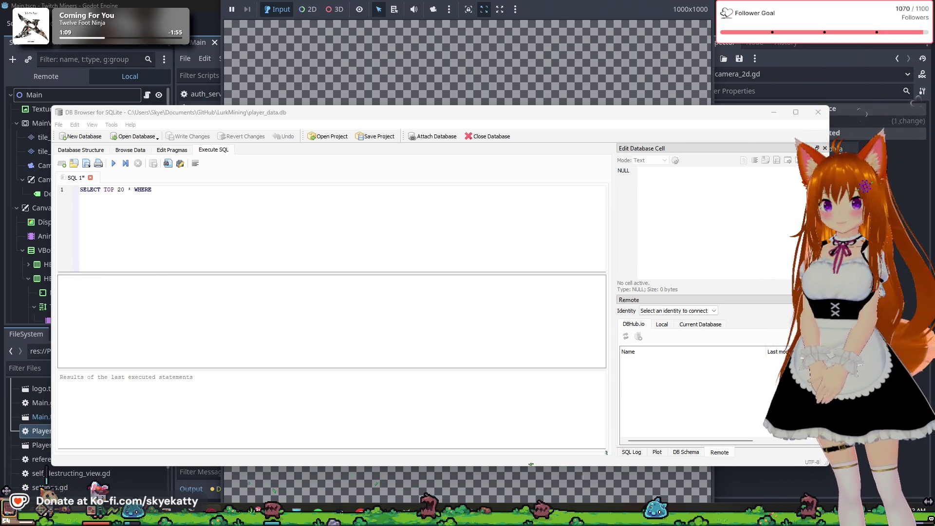
{"action": "left_click", "coordinate": [207, 200]}
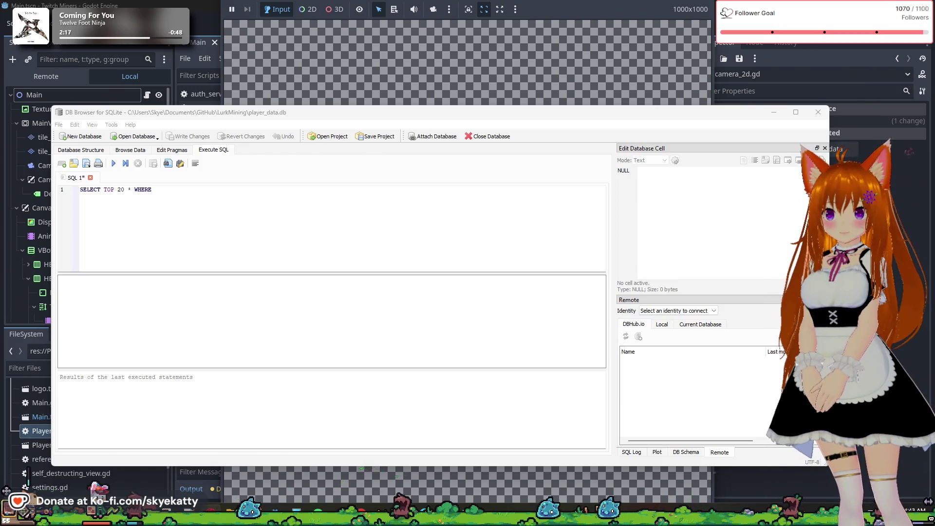
{"action": "left_click", "coordinate": [277, 195]}
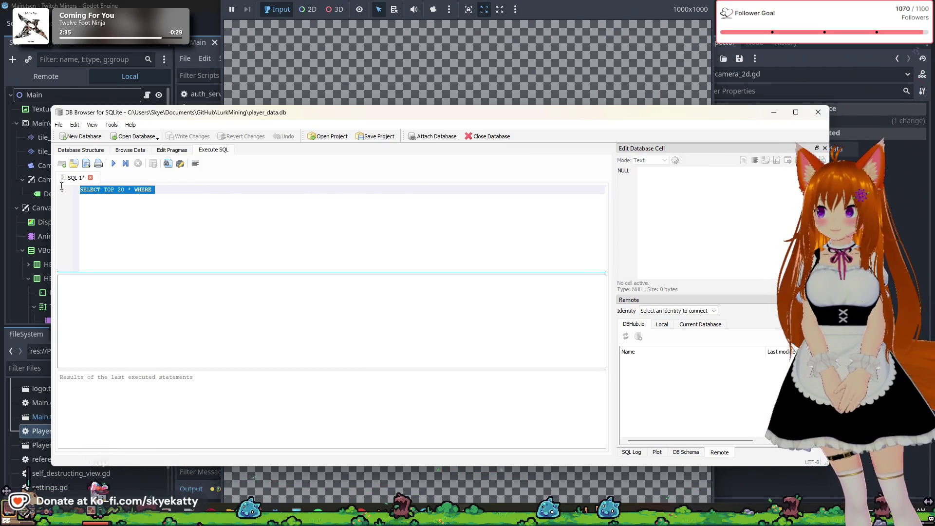
Clear the old draft and type SELECT * FROM USER_DATA ORDER BY user_net, fixing typos
{"action": "key", "text": "BackSpace"}
{"action": "type", "text": "SELECT * "}
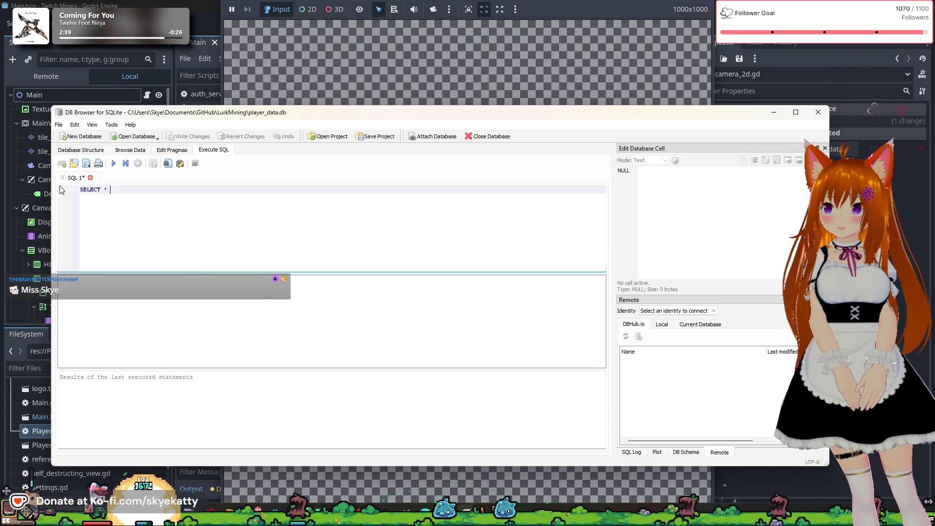
{"action": "type", "text": "F"}
{"action": "key", "text": "BackSpace"}
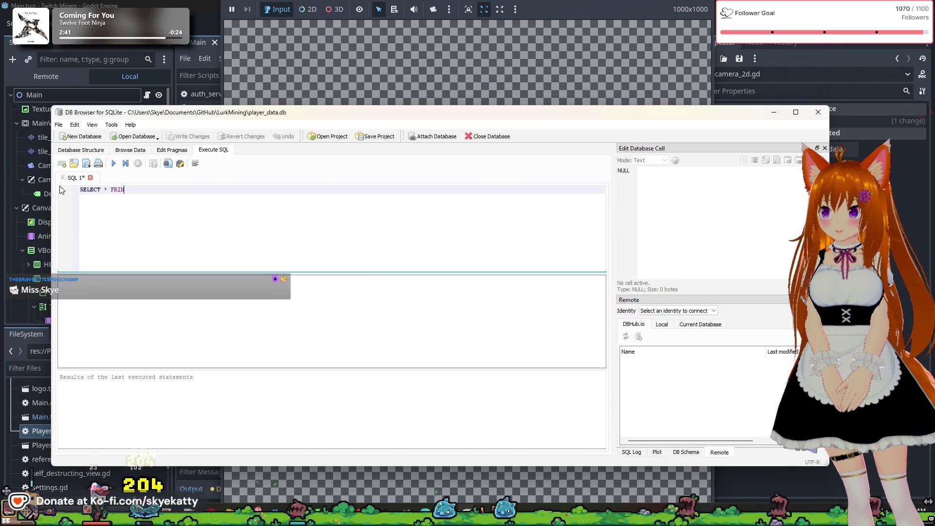
{"action": "type", "text": "OM "}
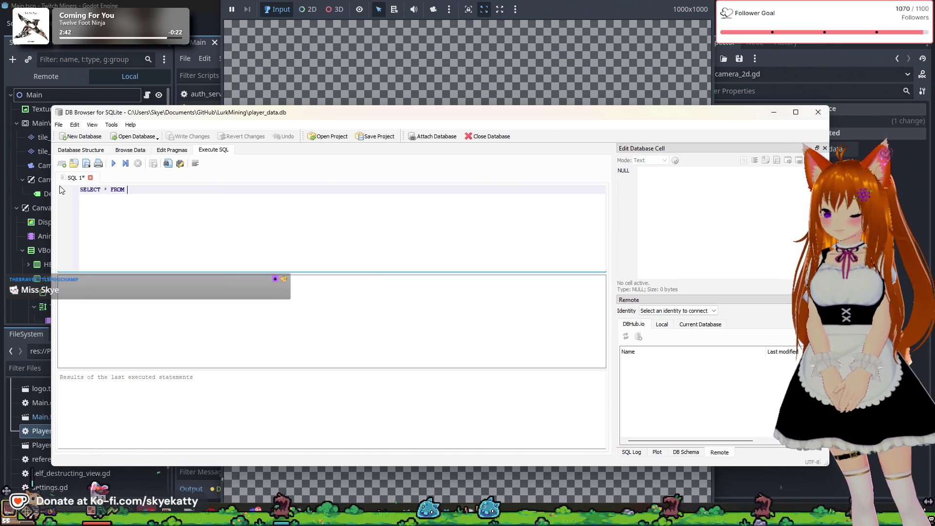
{"action": "type", "text": "USER_DATA"}
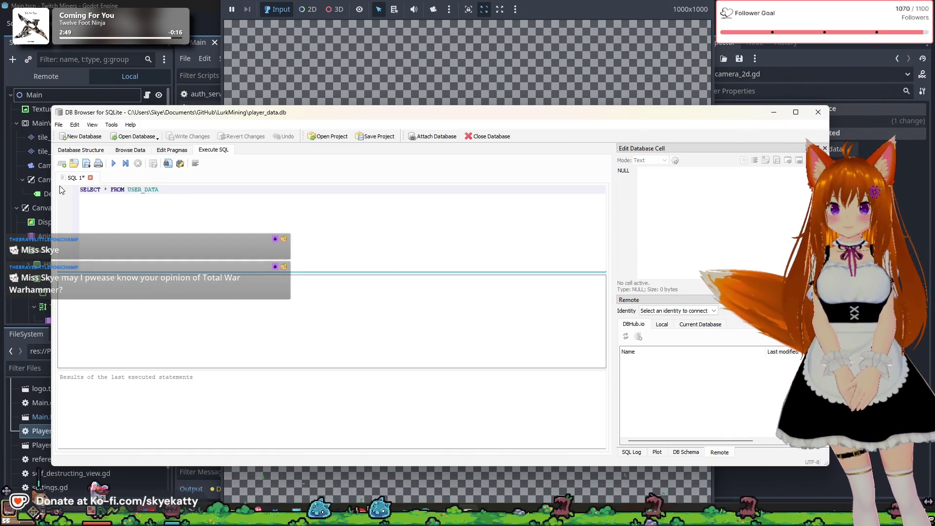
{"action": "type", "text": " PRDER BY "}
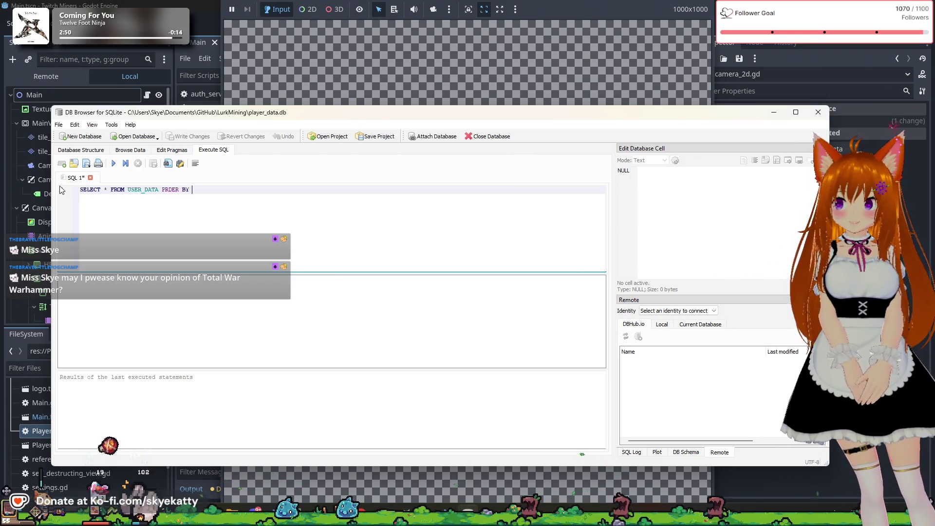
{"action": "key", "text": "BackSpace"}
{"action": "key", "text": "BackSpace"}
{"action": "key", "text": "BackSpace"}
{"action": "key", "text": "BackSpace"}
{"action": "key", "text": "BackSpace"}
{"action": "key", "text": "BackSpace"}
{"action": "key", "text": "BackSpace"}
{"action": "key", "text": "BackSpace"}
{"action": "key", "text": "BackSpace"}
{"action": "type", "text": "ORDER BY"}
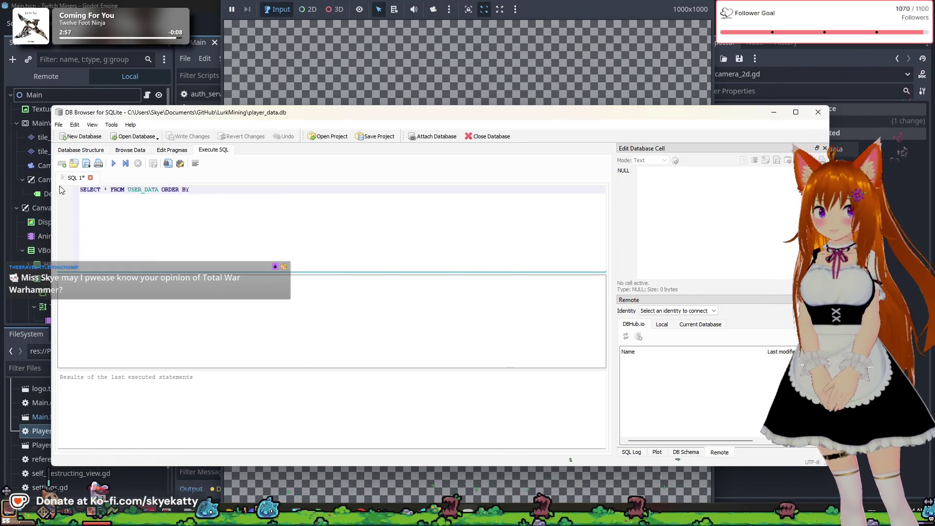
{"action": "type", "text": " u"}
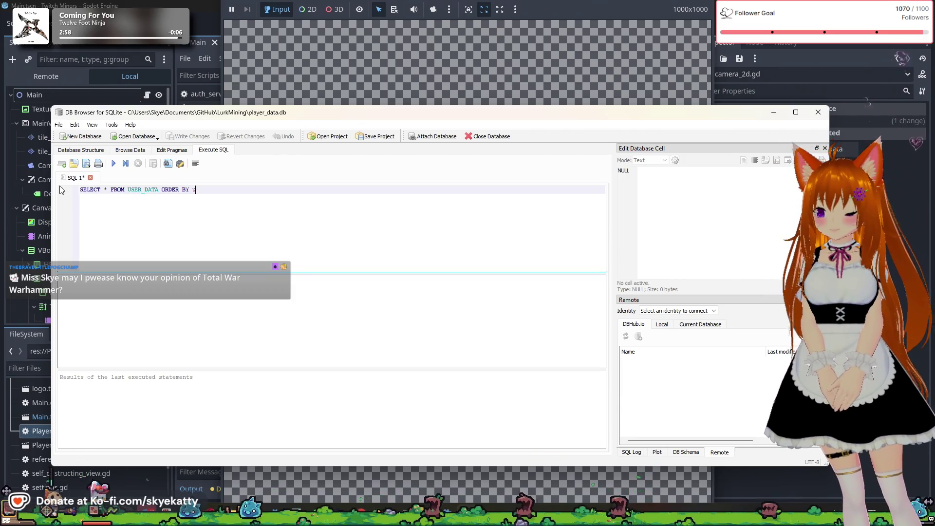
{"action": "type", "text": "ser"}
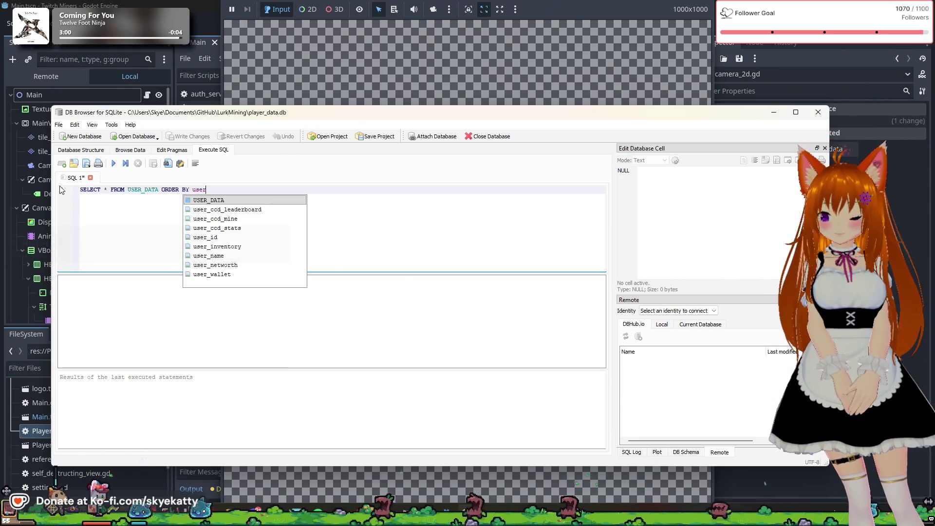
{"action": "type", "text": "_net"}
Autocomplete user_networth, finish with DESC LIMIT 20; and execute the query
{"action": "key", "text": "Return"}
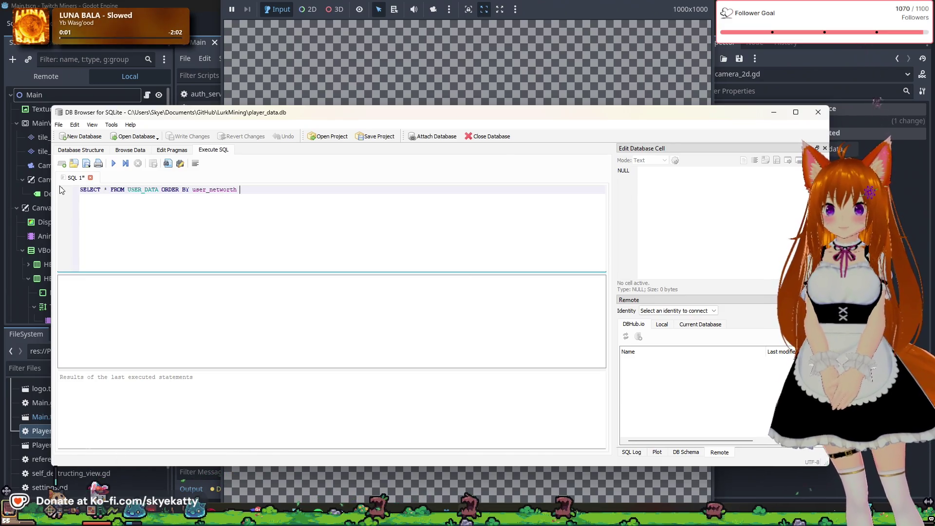
{"action": "type", "text": "ASC"}
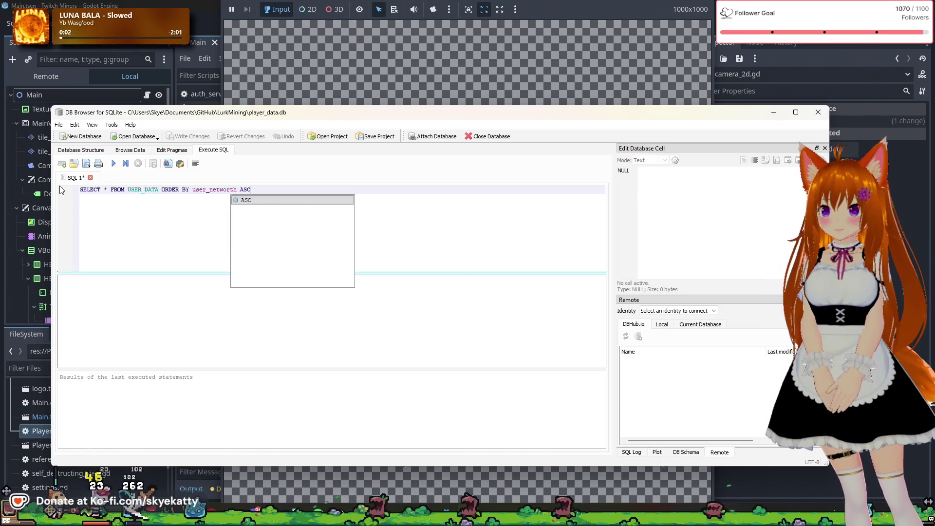
{"action": "key", "text": "Escape"}
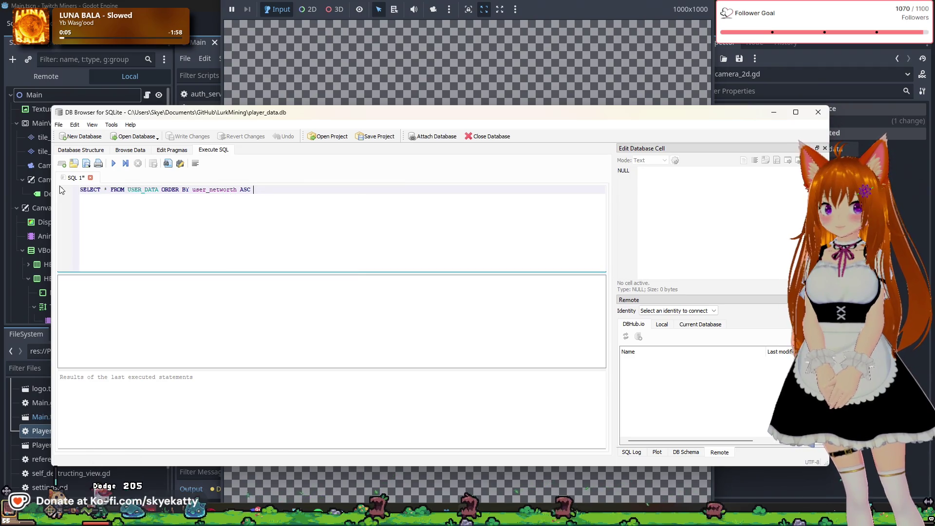
{"action": "type", "text": "LI"}
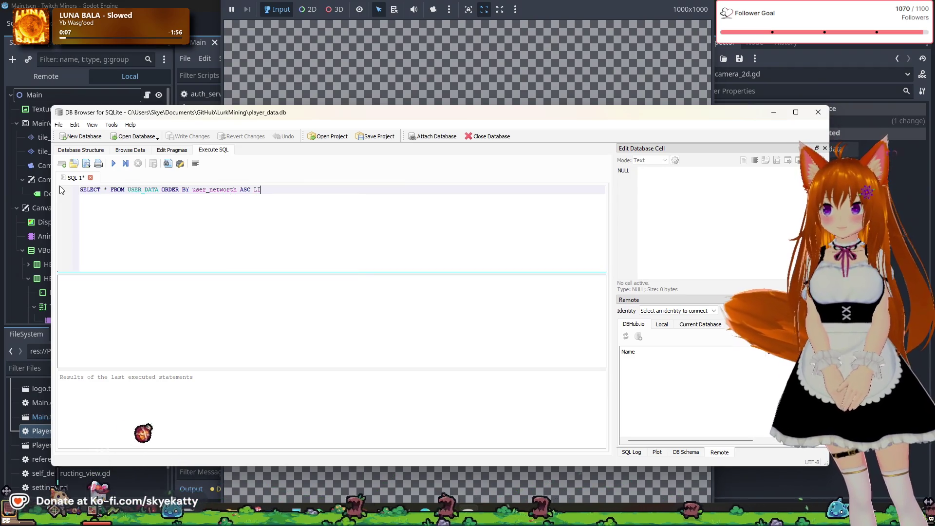
{"action": "type", "text": "MIT"}
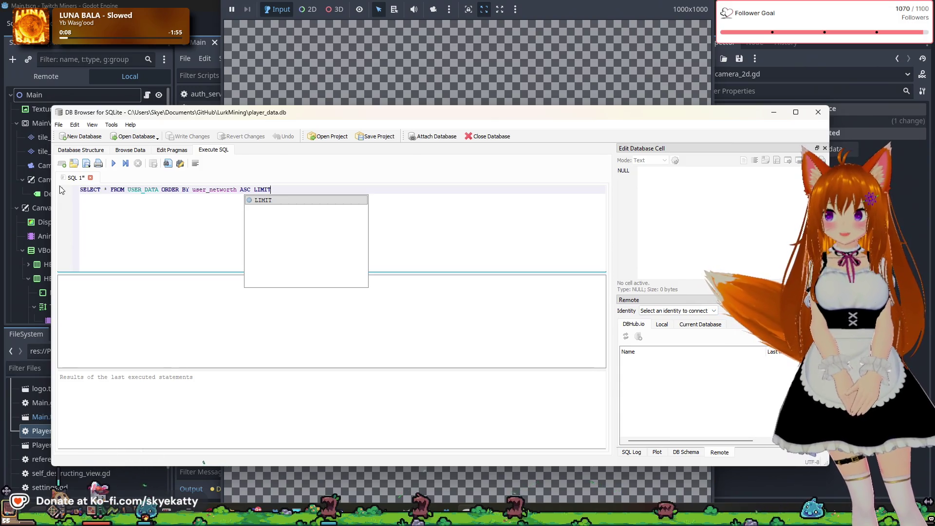
{"action": "key", "text": "BackSpace"}
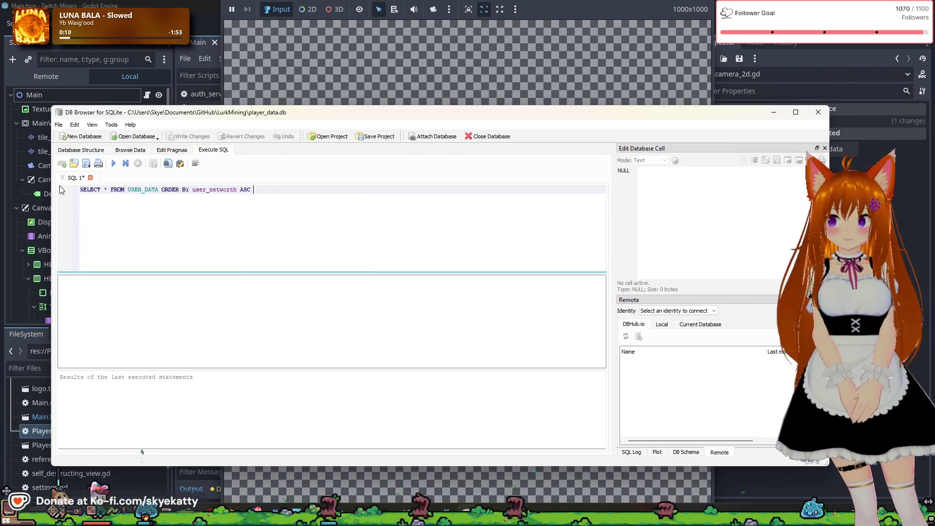
{"action": "type", "text": "DESC"}
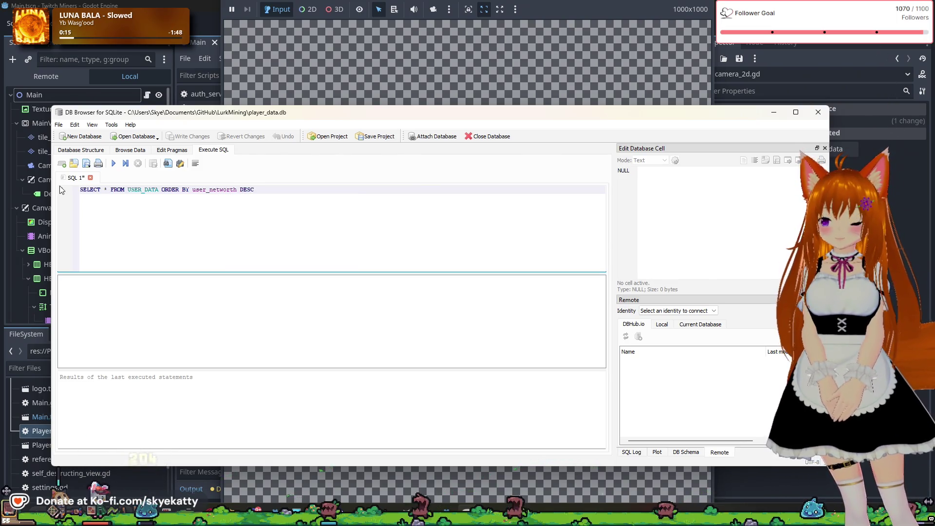
{"action": "type", "text": " LIMIT "}
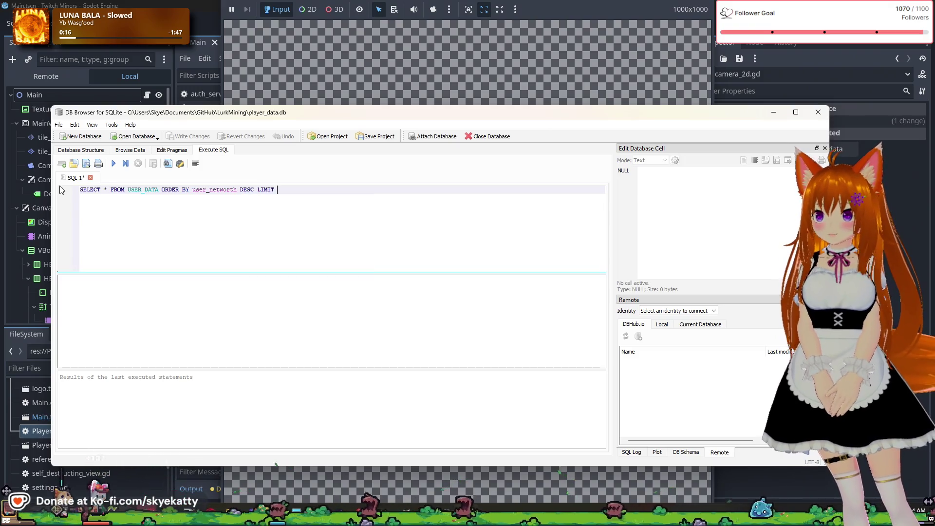
{"action": "type", "text": "20;"}
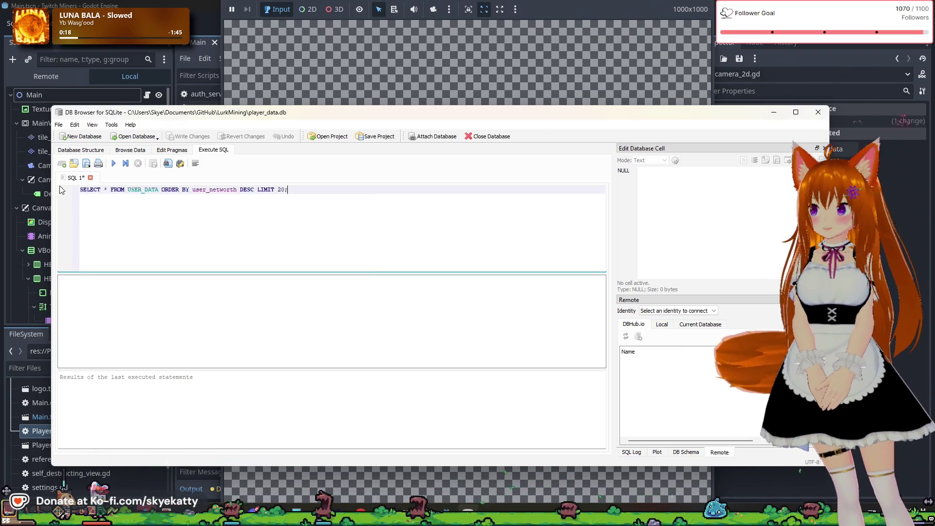
{"action": "left_click", "coordinate": [114, 164]}
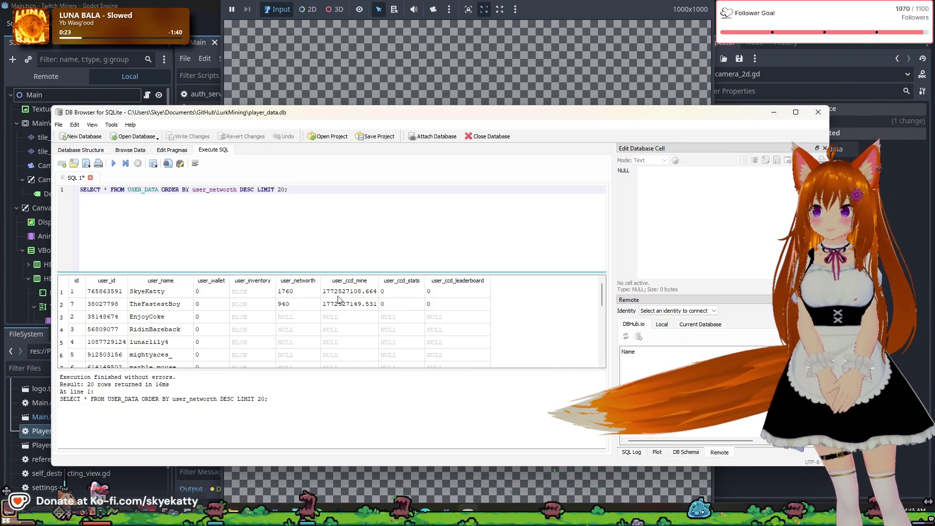
Scroll through the 20 ranked USER_DATA rows and enlarge the execution message pane
{"action": "scroll", "coordinate": [295, 301], "scroll_direction": "down", "scroll_amount": 3}
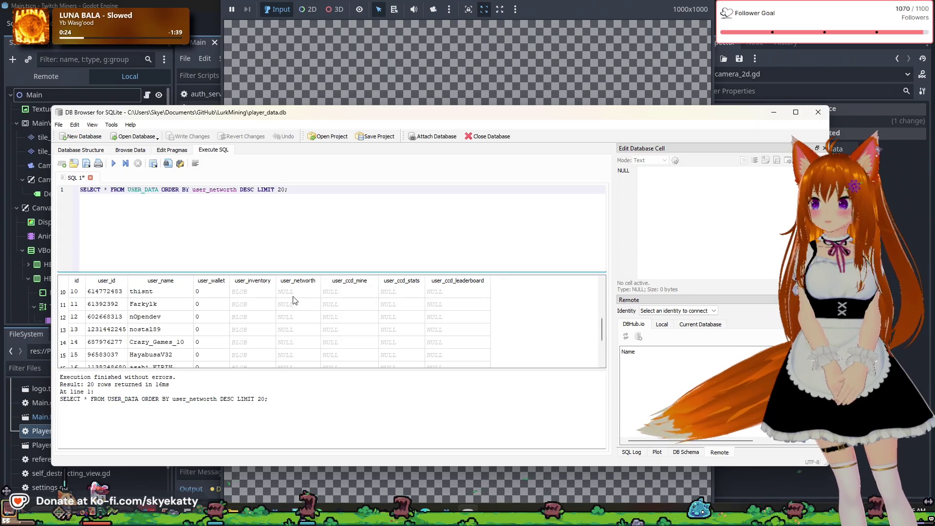
{"action": "scroll", "coordinate": [294, 300], "scroll_direction": "up", "scroll_amount": 3}
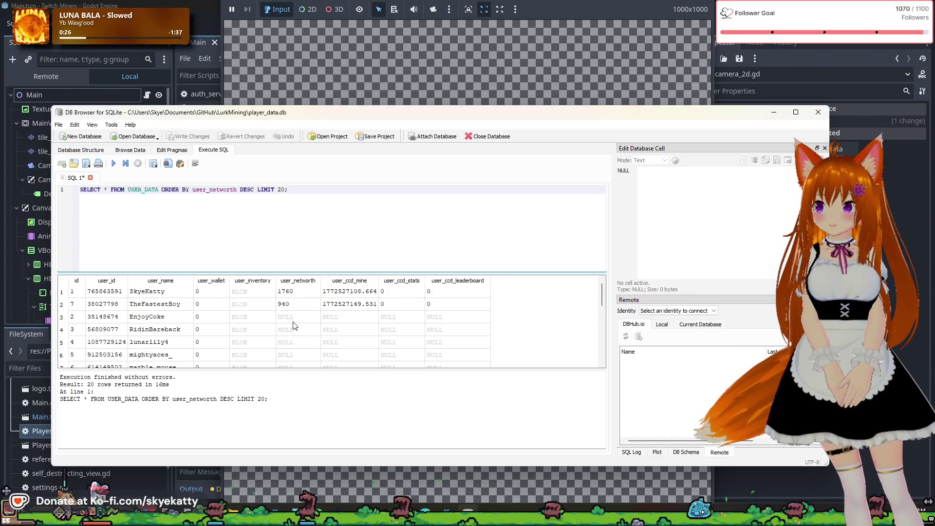
{"action": "scroll", "coordinate": [294, 325], "scroll_direction": "down", "scroll_amount": 3}
{"action": "scroll", "coordinate": [295, 327], "scroll_direction": "up", "scroll_amount": 3}
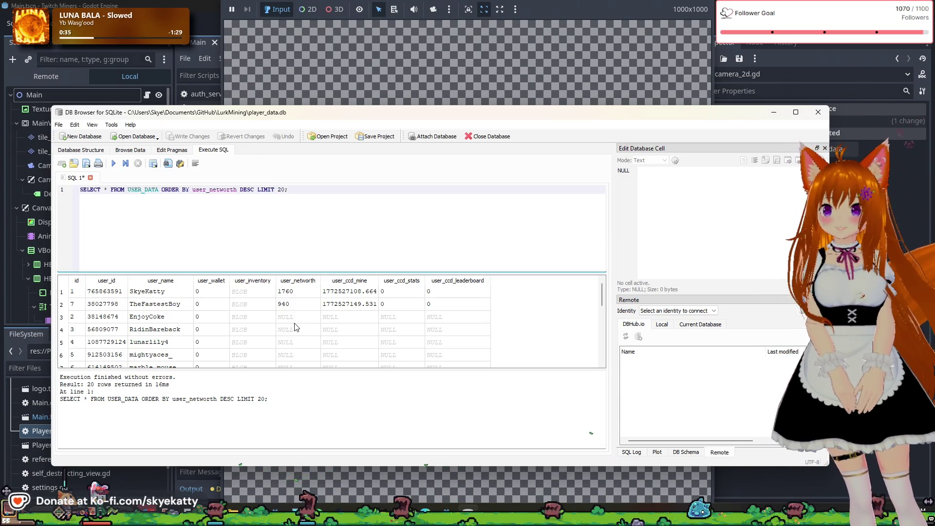
{"action": "scroll", "coordinate": [294, 327], "scroll_direction": "down", "scroll_amount": 5}
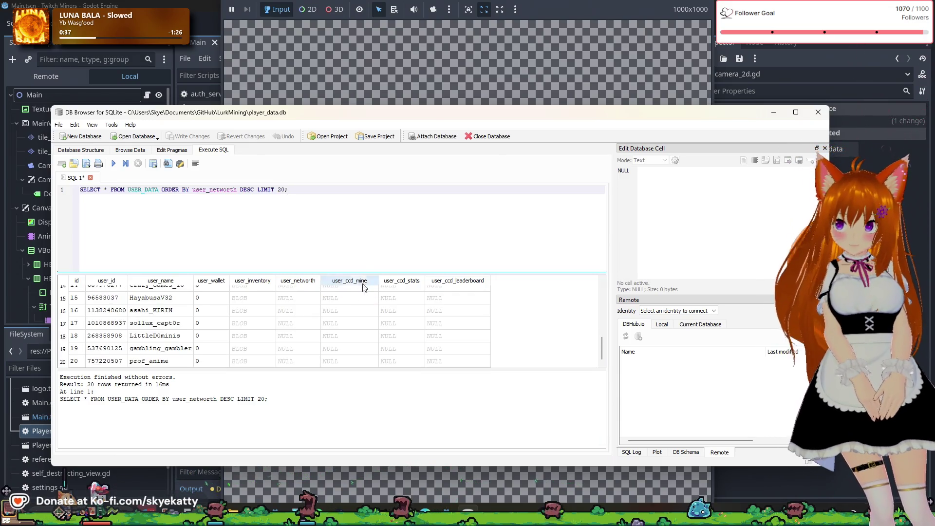
{"action": "scroll", "coordinate": [346, 324], "scroll_direction": "up", "scroll_amount": 5}
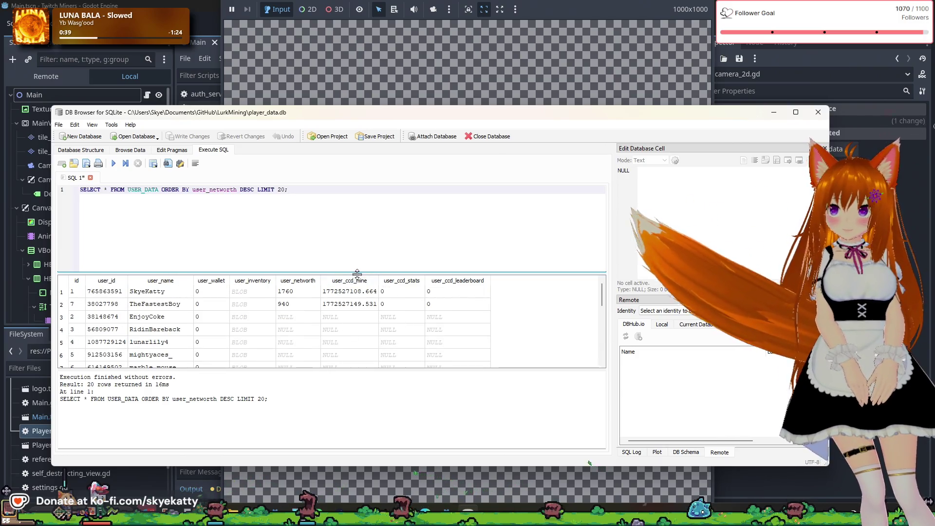
{"action": "left_click_drag", "start_coordinate": [354, 272], "coordinate": [354, 240]}
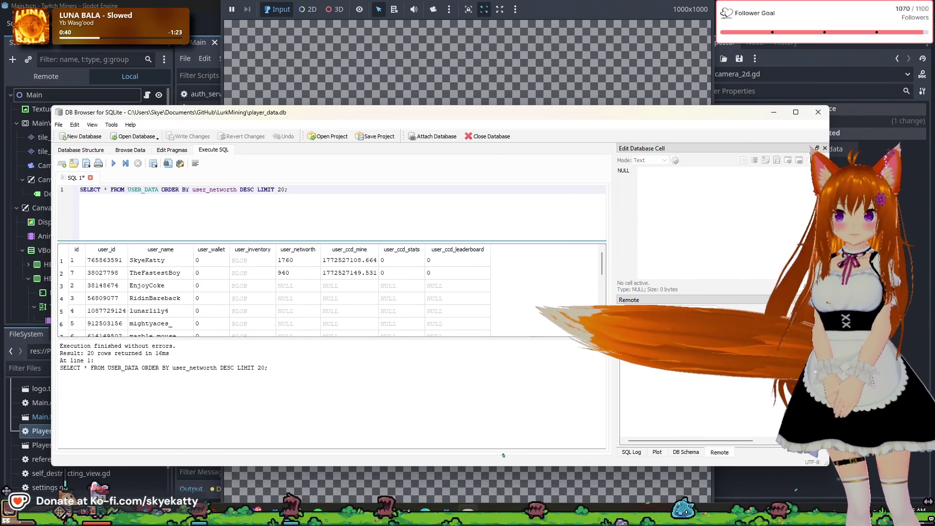
Load row 1's user_ccd_mine value 1772527108.664 into the Edit Database Cell pane
{"action": "left_click", "coordinate": [881, 87]}
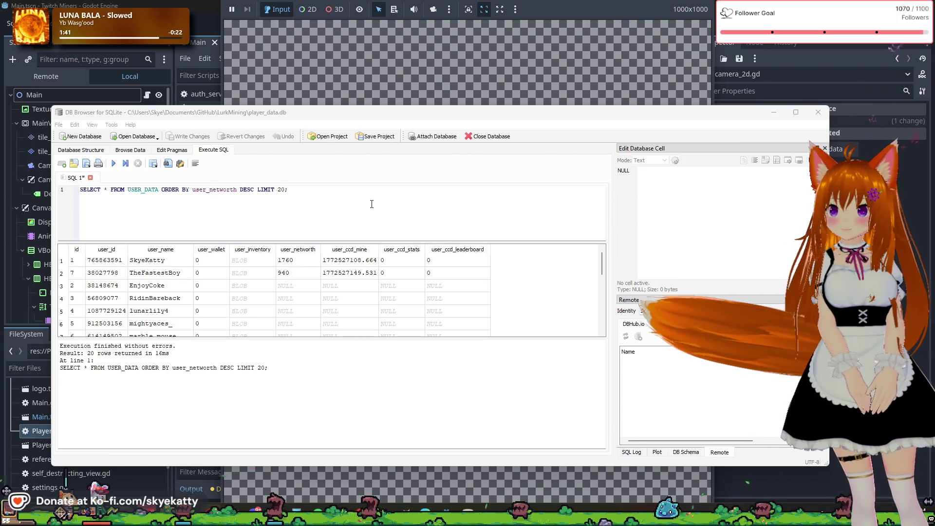
{"action": "scroll", "coordinate": [316, 288], "scroll_direction": "down", "scroll_amount": 4}
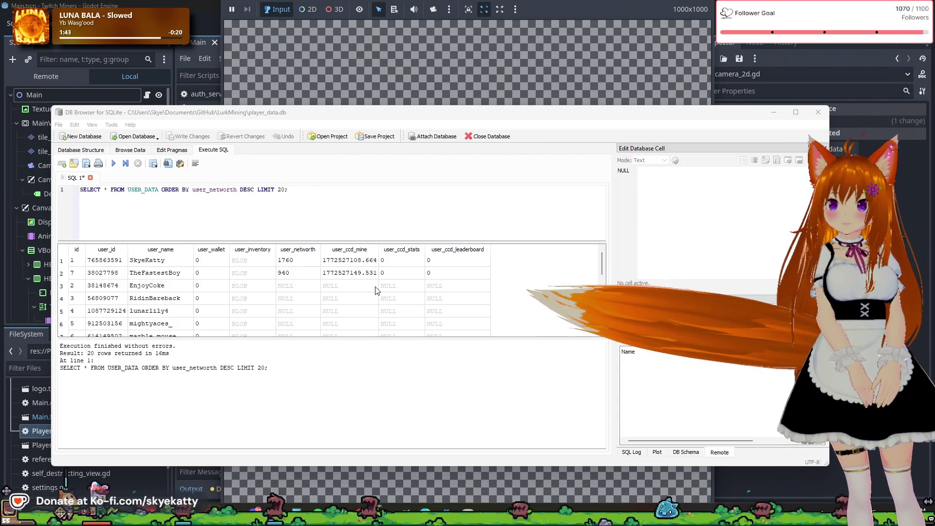
{"action": "scroll", "coordinate": [316, 288], "scroll_direction": "up", "scroll_amount": 4}
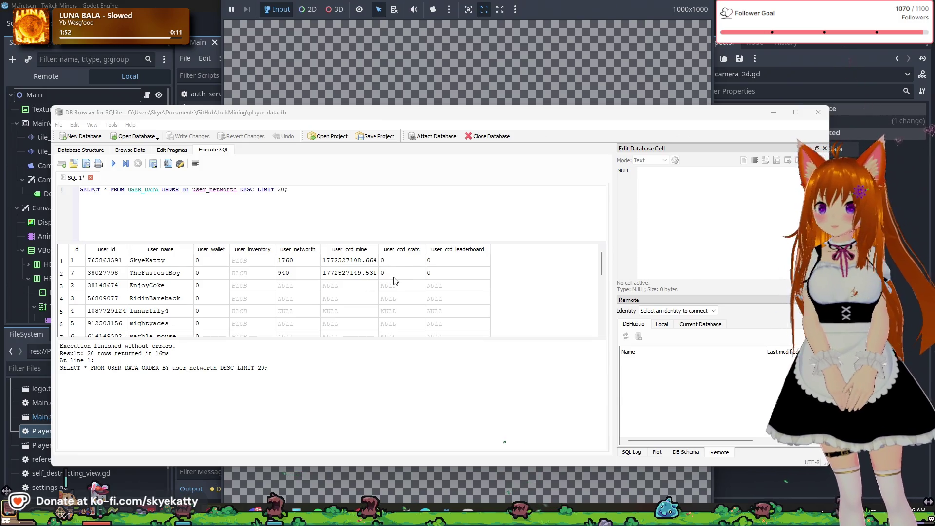
{"action": "left_click", "coordinate": [363, 263]}
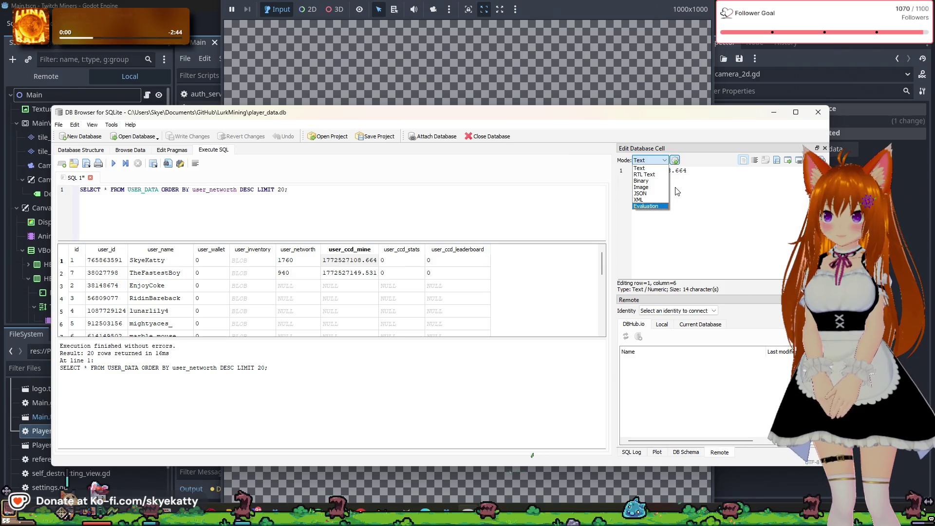
Keep the cell editor in text mode and inspect rows 1–2 user_ccd_stats and leaderboard values
{"action": "left_click", "coordinate": [677, 191]}
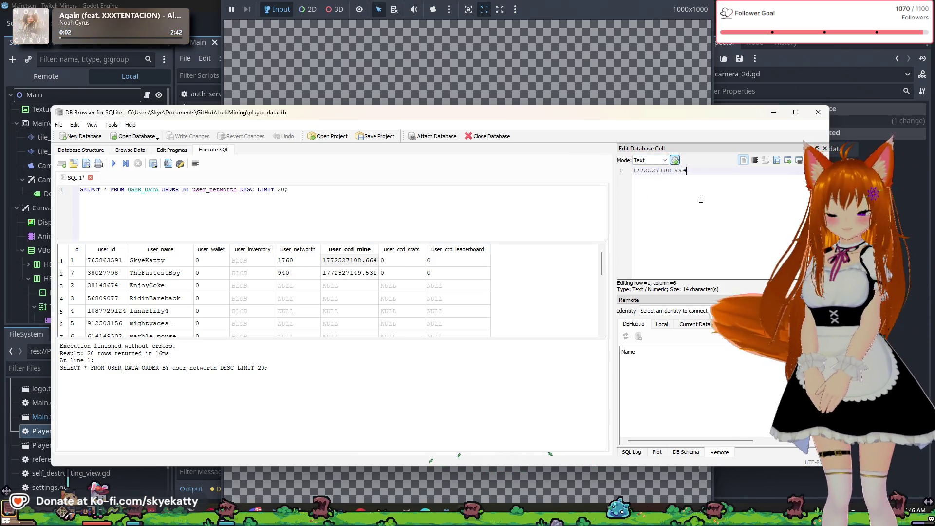
{"action": "left_click", "coordinate": [482, 286]}
{"action": "left_click", "coordinate": [458, 260]}
{"action": "left_click", "coordinate": [410, 285]}
{"action": "left_click", "coordinate": [427, 272]}
{"action": "left_click", "coordinate": [403, 260]}
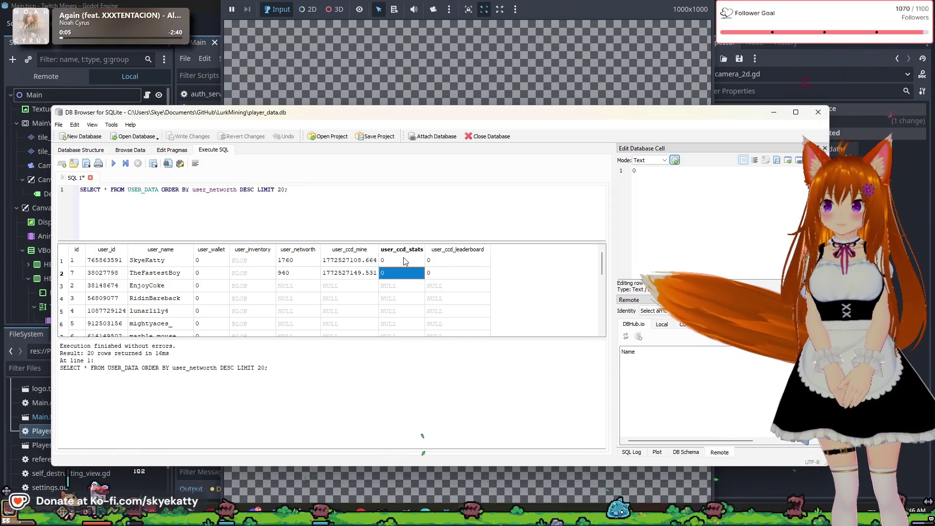
{"action": "left_click", "coordinate": [448, 262]}
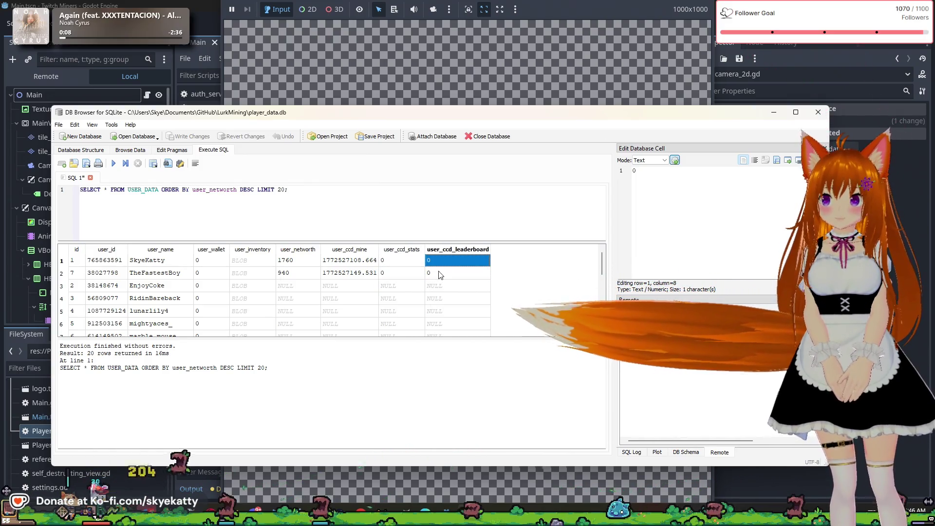
Inspect the user_inventory, row 2's user_wallet, user_name and user_networth of 940
{"action": "left_click", "coordinate": [256, 262]}
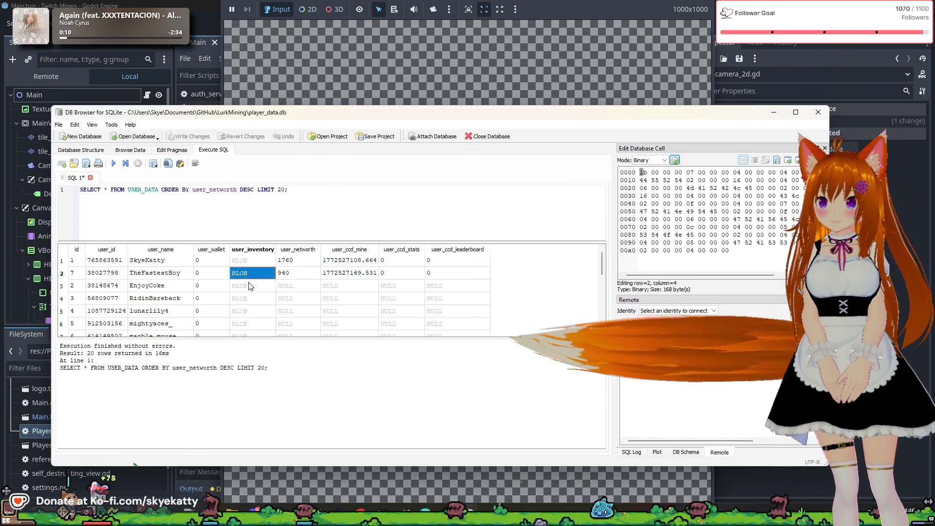
{"action": "left_click", "coordinate": [211, 272]}
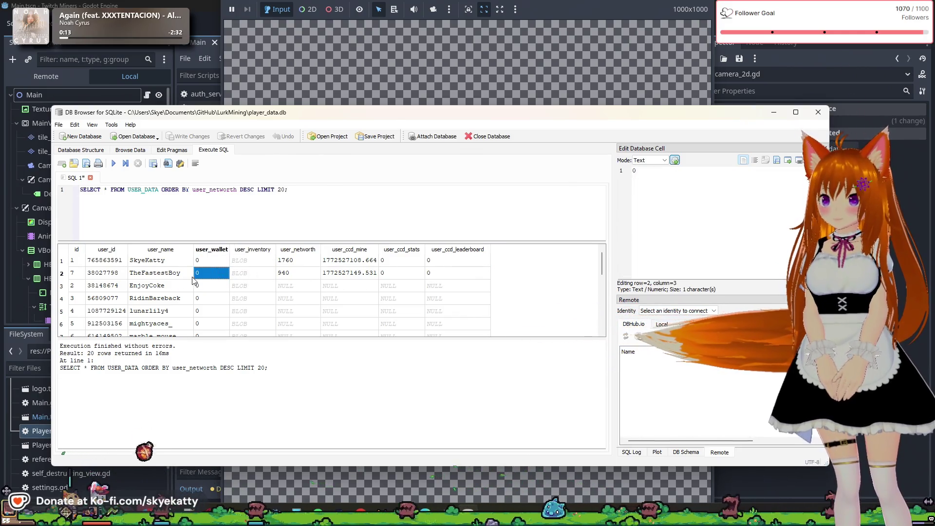
{"action": "left_click", "coordinate": [184, 274]}
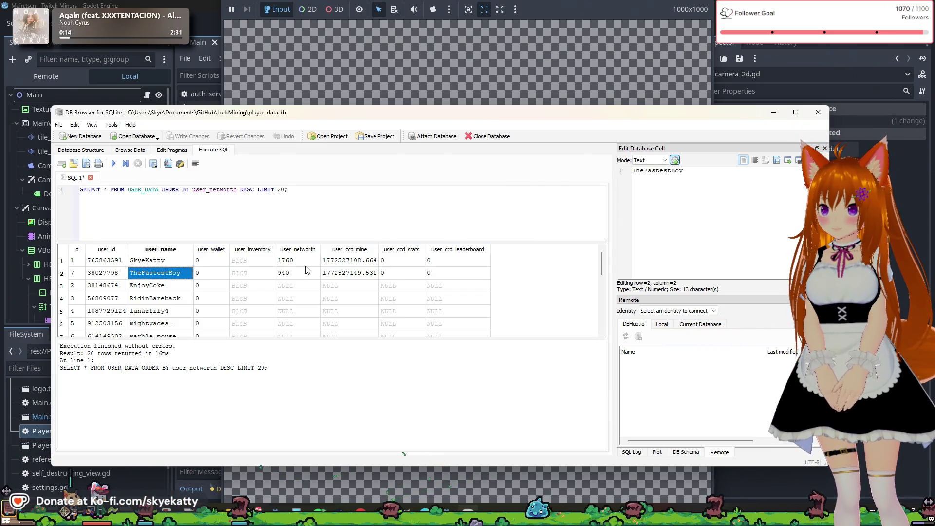
{"action": "left_click", "coordinate": [306, 262]}
{"action": "left_click", "coordinate": [307, 272]}
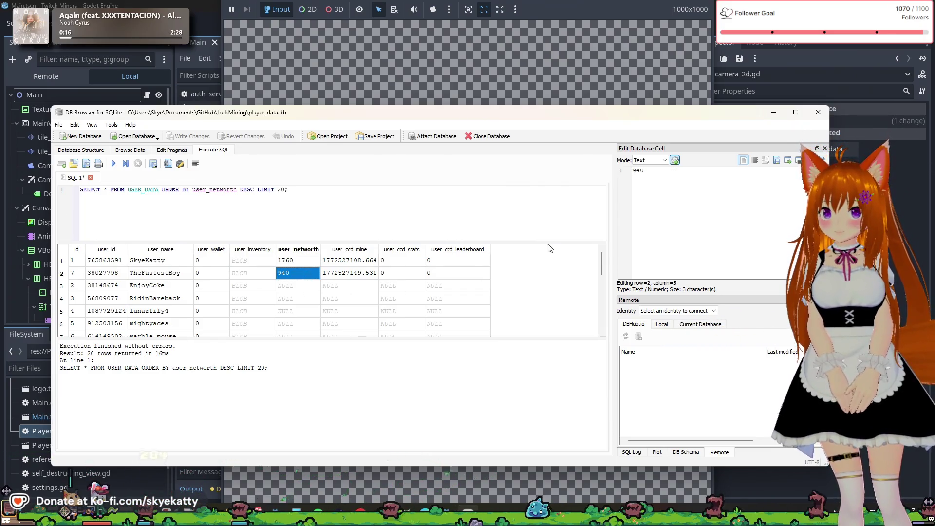
Move the DB Browser window aside and minimize it to return to Godot's Main.gd
{"action": "mouse_move", "coordinate": [439, 118]}
{"action": "left_mouse_down"}
{"action": "mouse_move", "coordinate": [500, 111]}
{"action": "mouse_move", "coordinate": [476, 112]}
{"action": "left_mouse_up"}
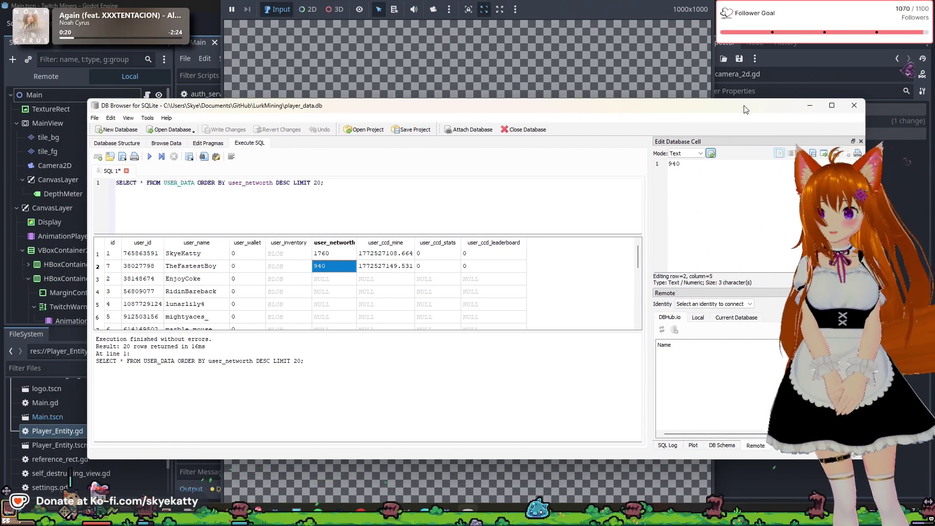
{"action": "left_click", "coordinate": [695, 100]}
{"action": "scroll", "coordinate": [512, 168], "scroll_direction": "up", "scroll_amount": 2}
{"action": "left_click", "coordinate": [512, 167]}
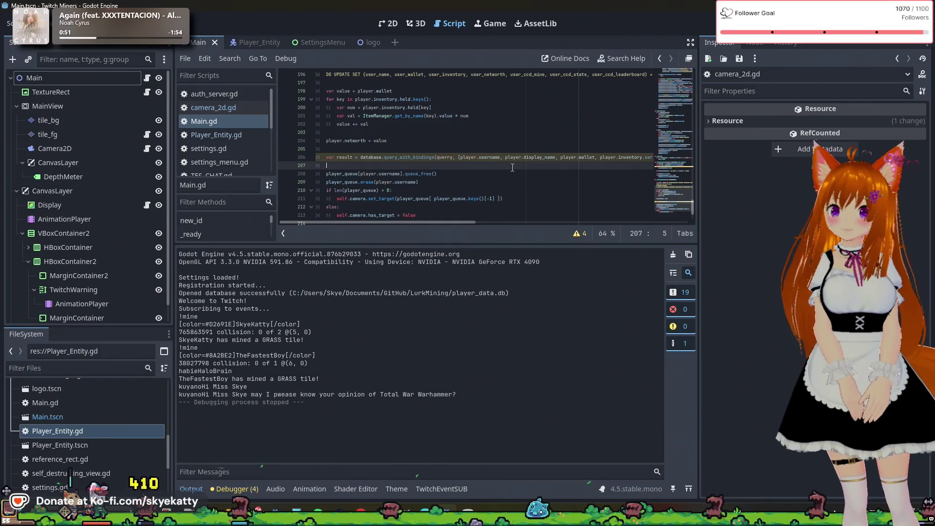
{"action": "scroll", "coordinate": [512, 167], "scroll_direction": "up", "scroll_amount": 4}
{"action": "scroll", "coordinate": [503, 177], "scroll_direction": "up", "scroll_amount": 2}
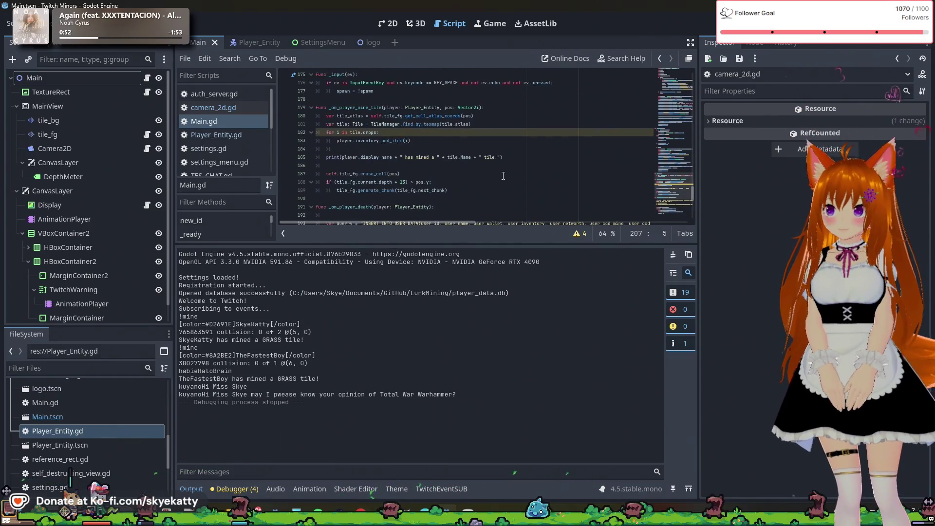
{"action": "scroll", "coordinate": [503, 176], "scroll_direction": "up", "scroll_amount": 1}
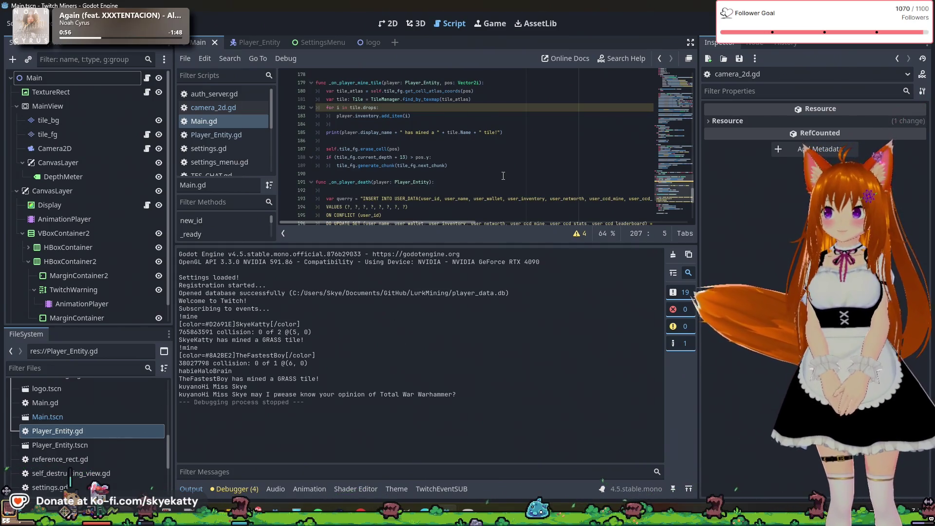
{"action": "scroll", "coordinate": [503, 175], "scroll_direction": "down", "scroll_amount": 2}
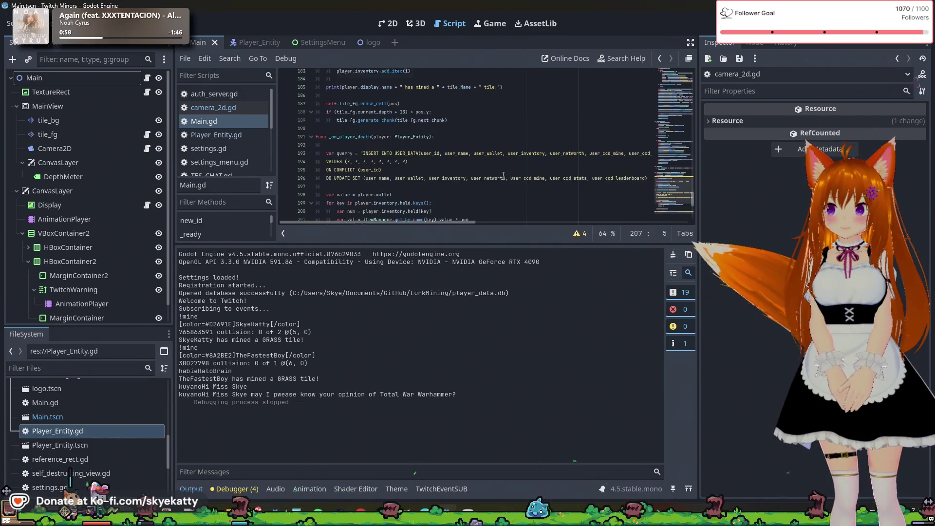
{"action": "scroll", "coordinate": [503, 176], "scroll_direction": "up", "scroll_amount": 8}
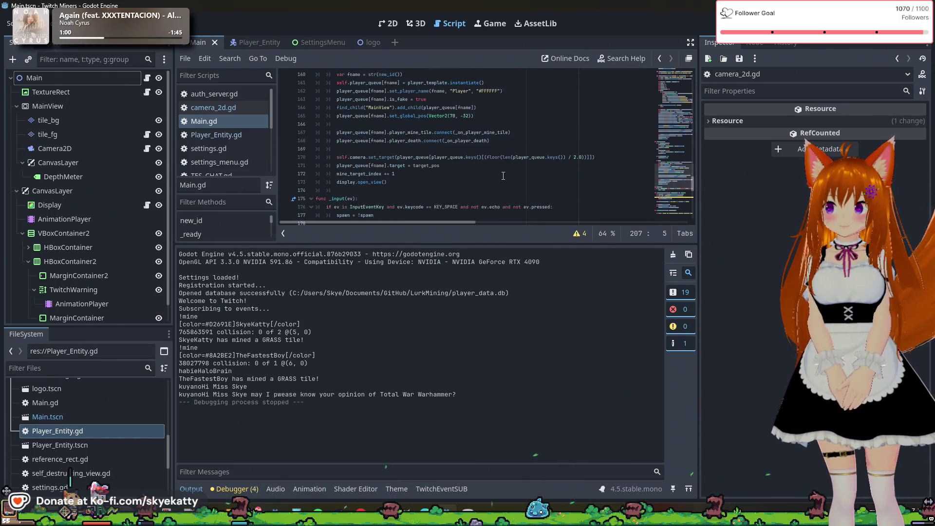
{"action": "scroll", "coordinate": [503, 176], "scroll_direction": "up", "scroll_amount": 4}
{"action": "scroll", "coordinate": [503, 175], "scroll_direction": "down", "scroll_amount": 4}
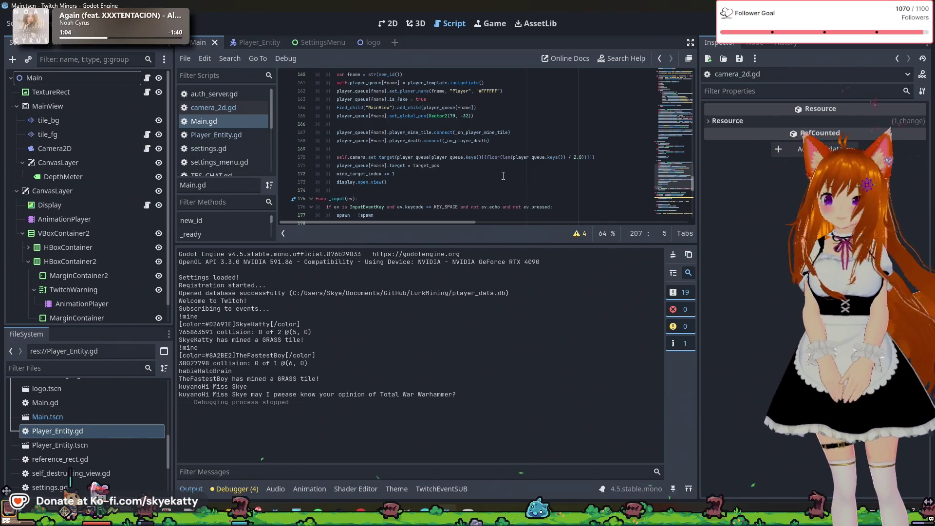
{"action": "scroll", "coordinate": [418, 186], "scroll_direction": "down", "scroll_amount": 2}
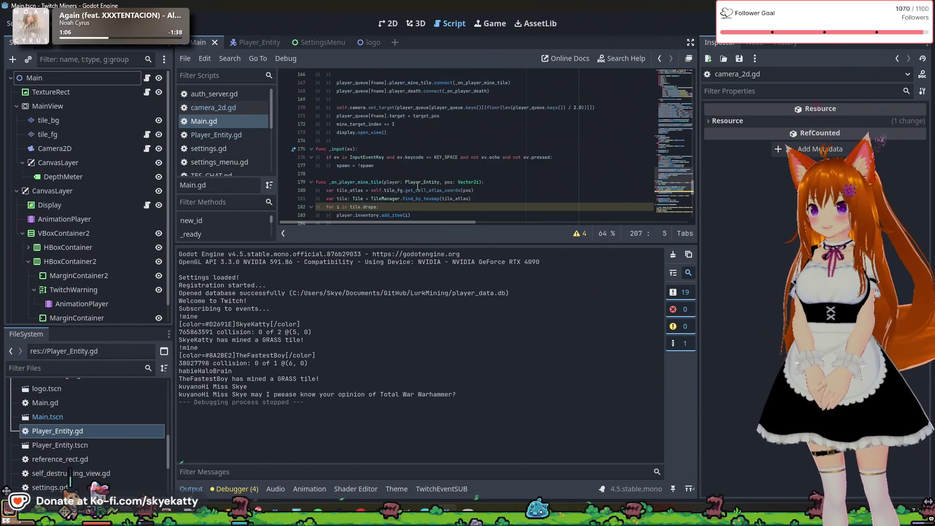
{"action": "left_click", "coordinate": [429, 166]}
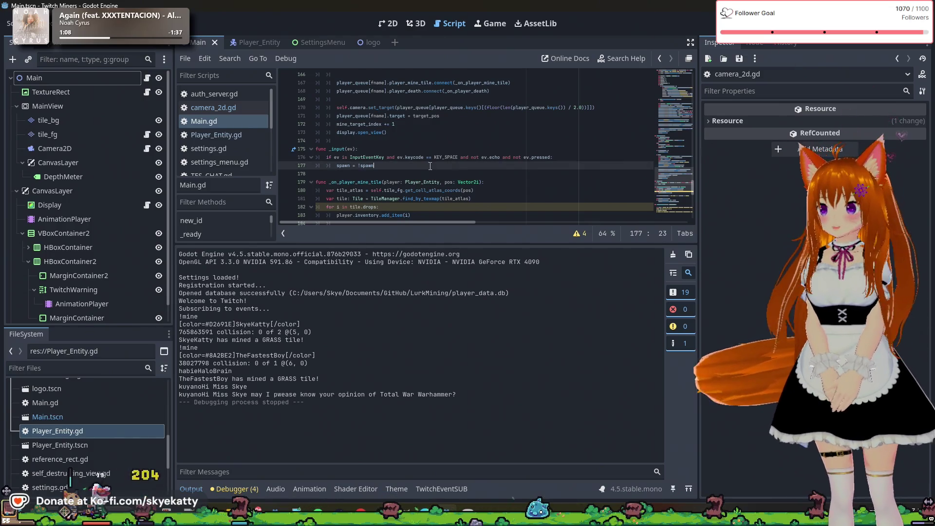
{"action": "scroll", "coordinate": [430, 165], "scroll_direction": "up", "scroll_amount": 1}
{"action": "left_click", "coordinate": [430, 166]}
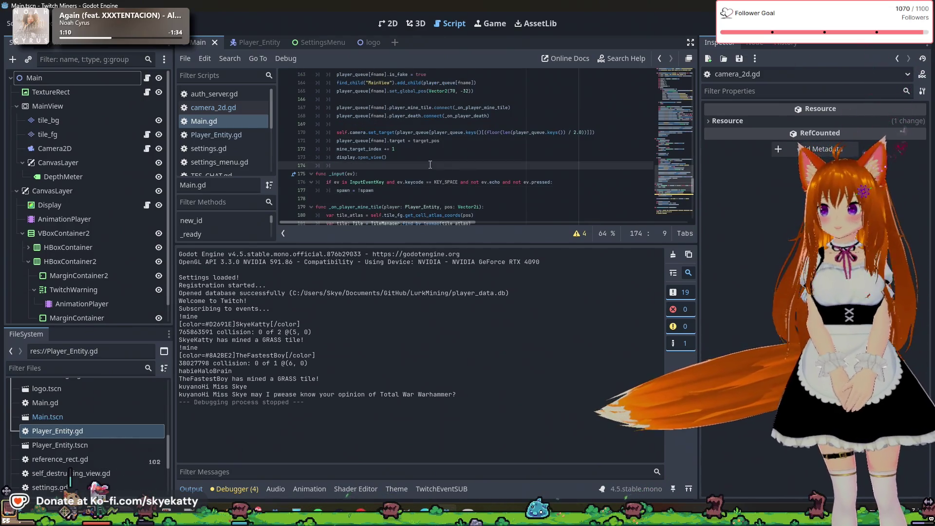
{"action": "left_click", "coordinate": [430, 191]}
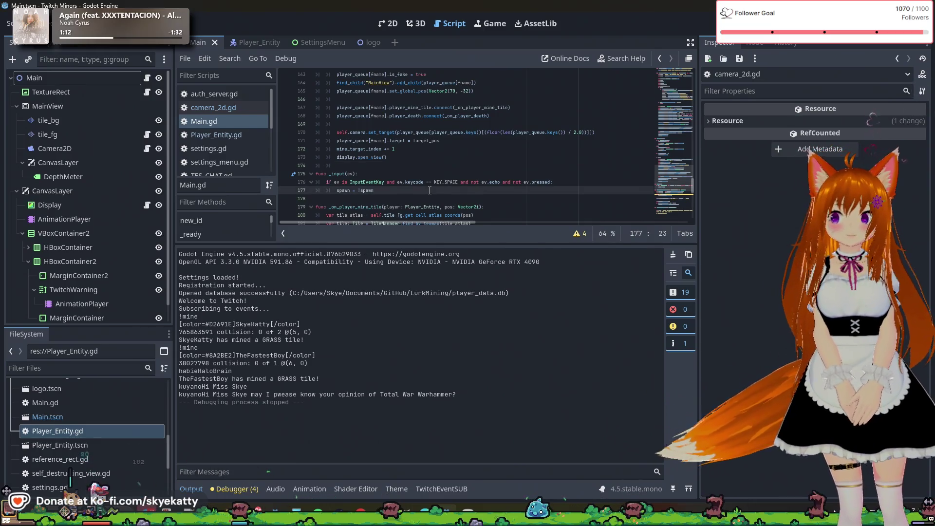
{"action": "scroll", "coordinate": [429, 191], "scroll_direction": "down", "scroll_amount": 4}
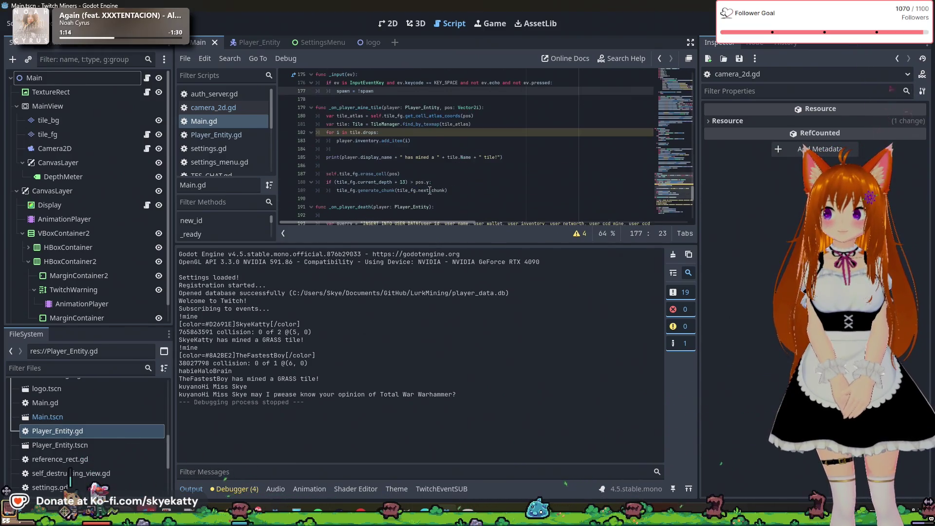